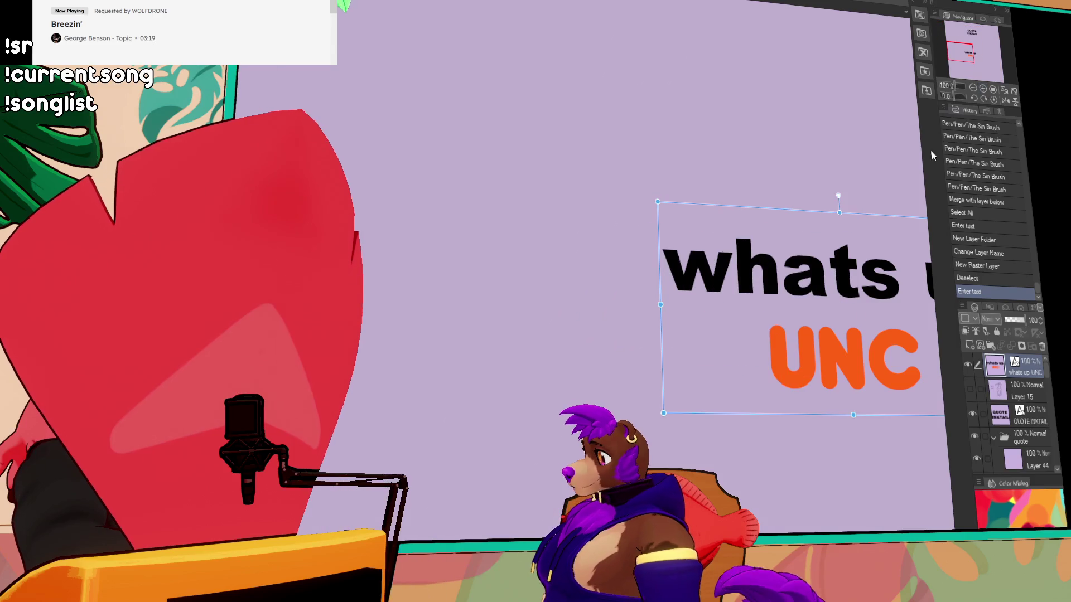
- Remove the stray letter after UNC in the 'whats up UNC' text
{"action": "left_click_drag", "start_coordinate": [957, 52], "coordinate": [966, 51]}
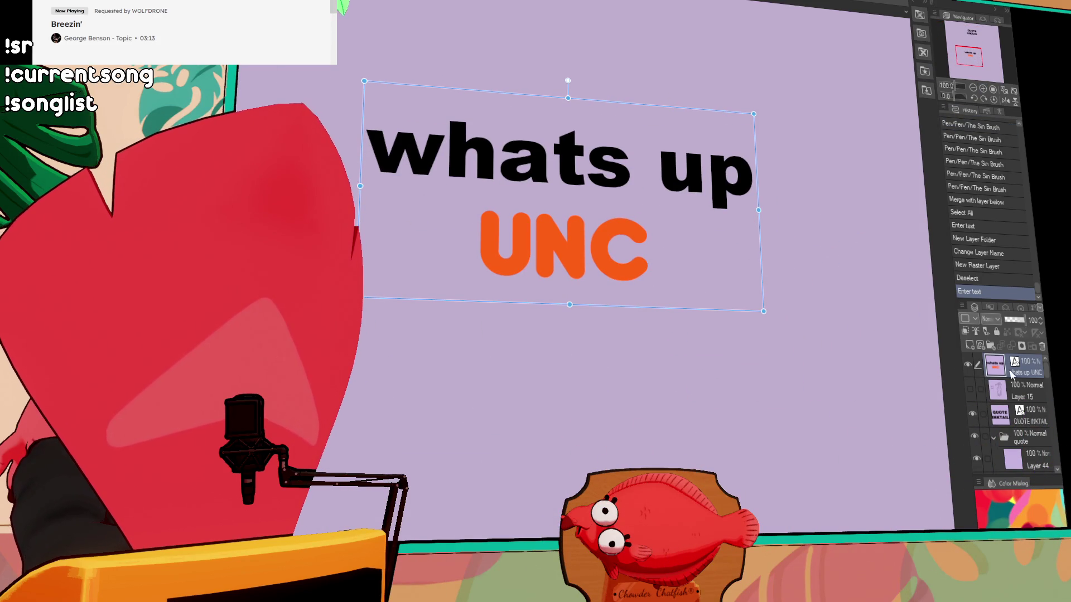
{"action": "left_click", "coordinate": [638, 266]}
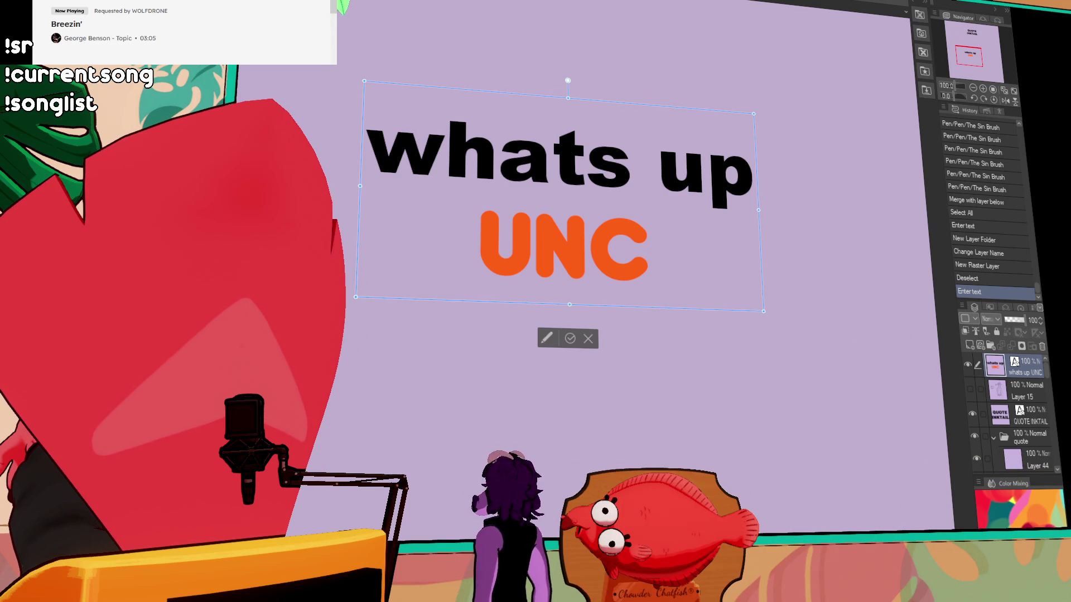
{"action": "type", "text": "B"}
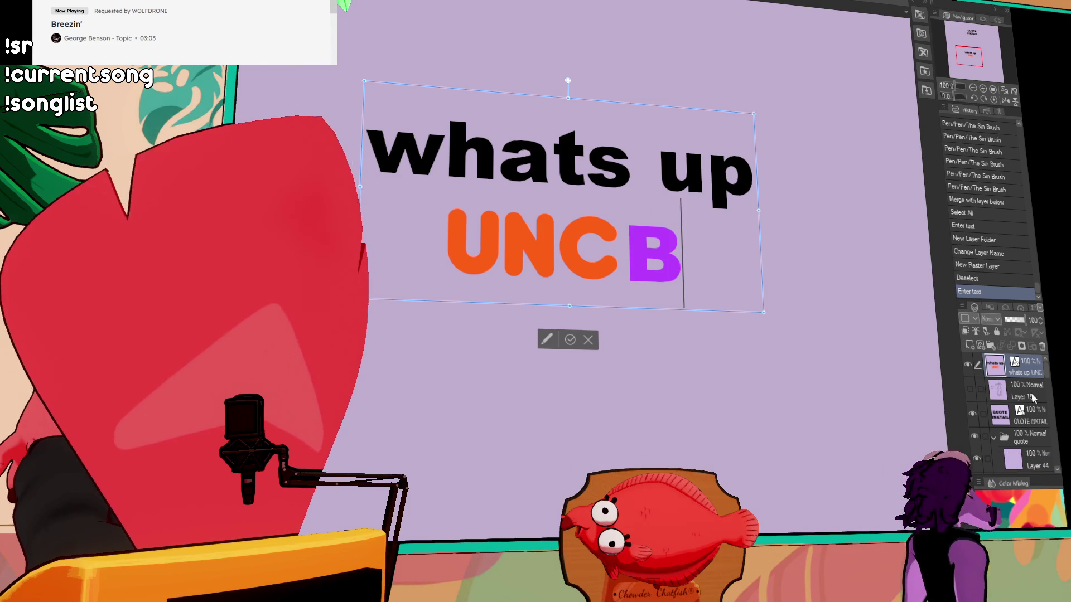
{"action": "key", "text": "BackSpace"}
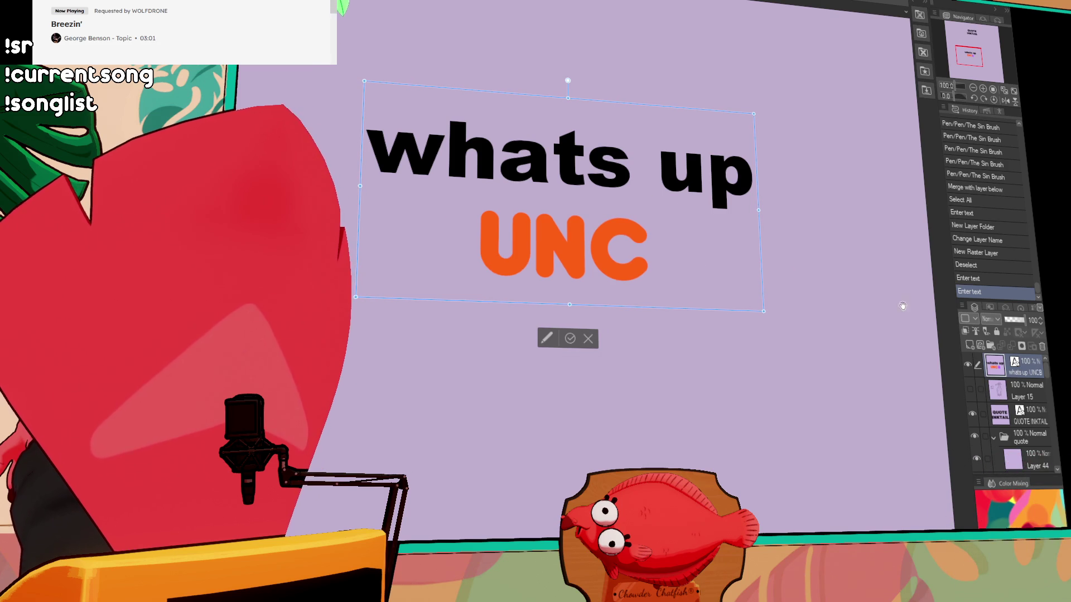
{"action": "key", "text": "Escape"}
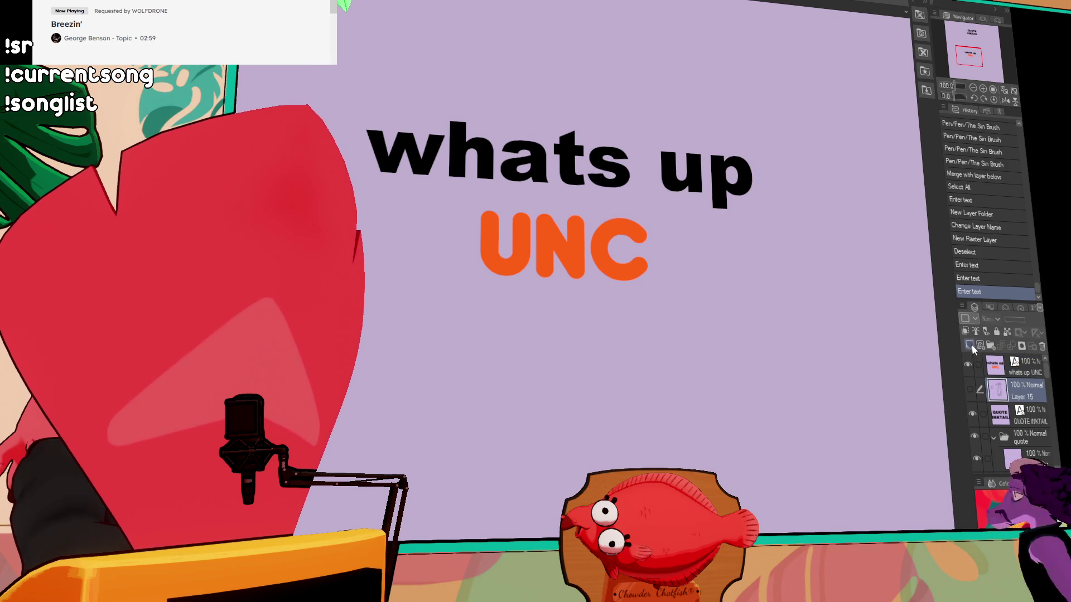
- On a new layer, paint a purple blob around the UNC lettering
{"action": "left_click", "coordinate": [969, 346]}
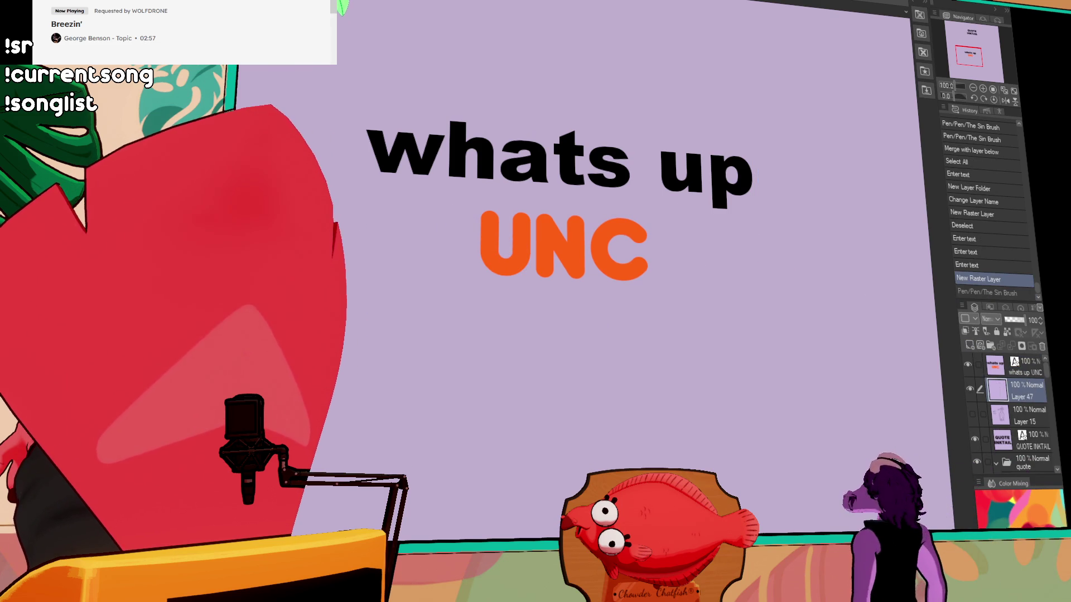
{"action": "mouse_move", "coordinate": [480, 221]}
{"action": "left_mouse_down"}
{"action": "mouse_move", "coordinate": [486, 252]}
{"action": "mouse_move", "coordinate": [482, 226]}
{"action": "left_mouse_up"}
{"action": "key", "text": "ctrl+z"}
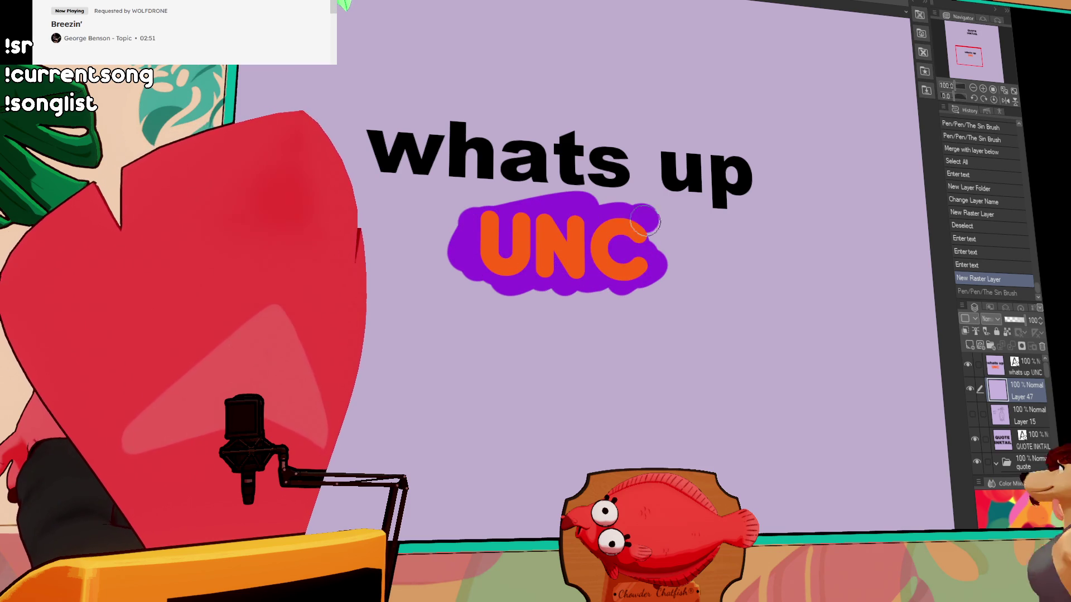
{"action": "left_click_drag", "start_coordinate": [504, 219], "coordinate": [641, 295]}
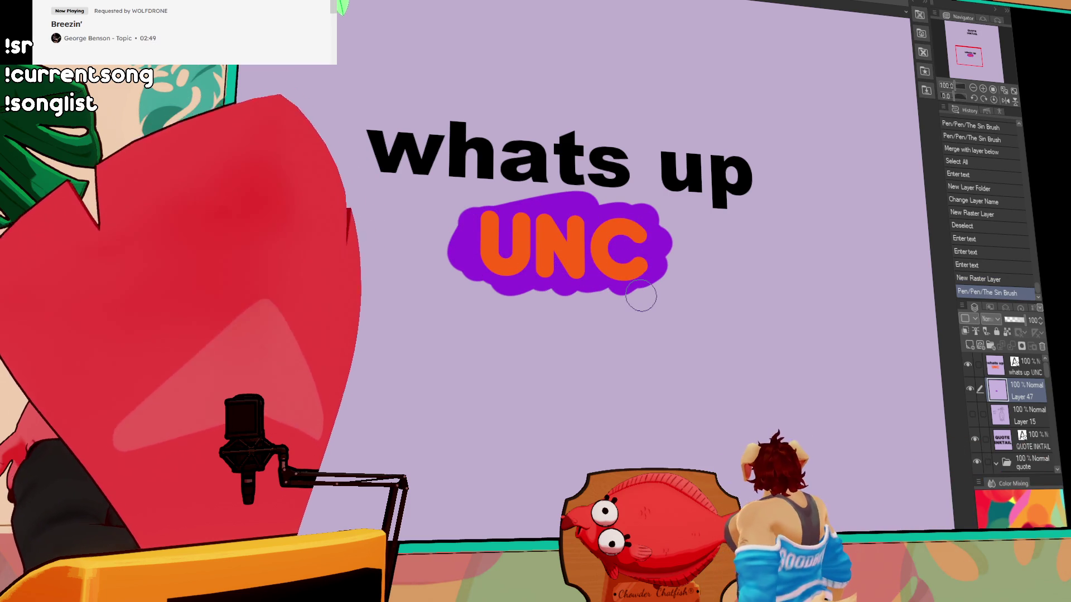
{"action": "left_click_drag", "start_coordinate": [827, 357], "coordinate": [883, 410]}
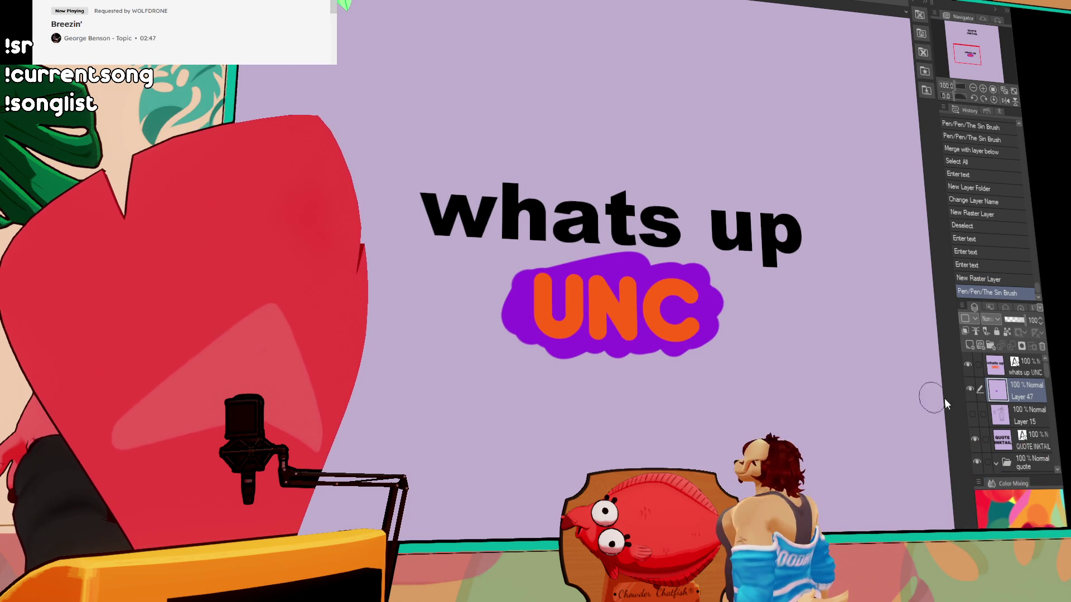
{"action": "left_click", "coordinate": [1025, 368]}
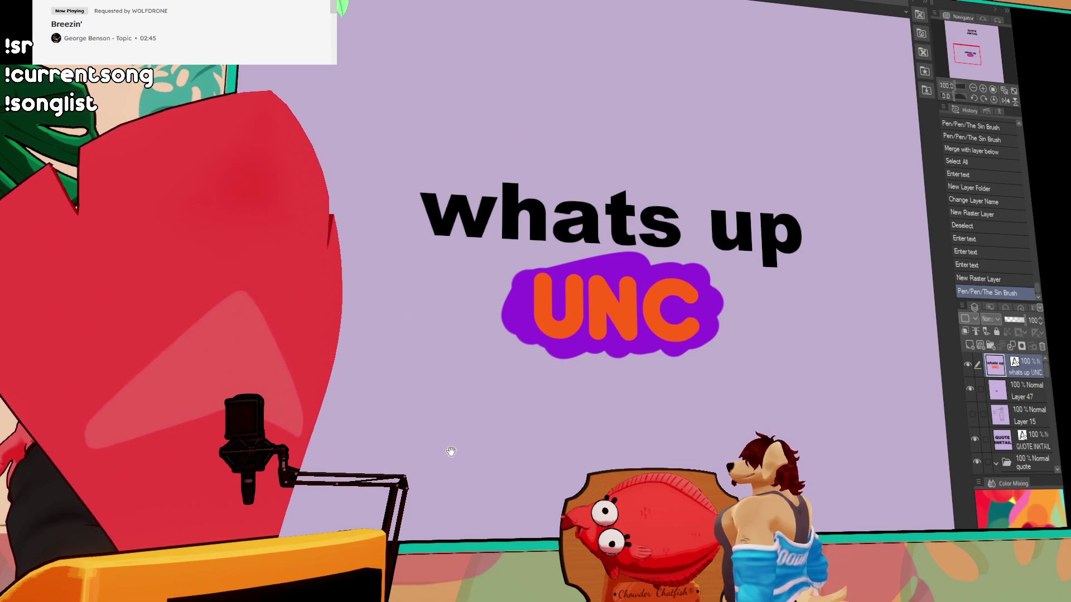
{"action": "scroll", "coordinate": [398, 434], "scroll_direction": "down", "scroll_amount": 3}
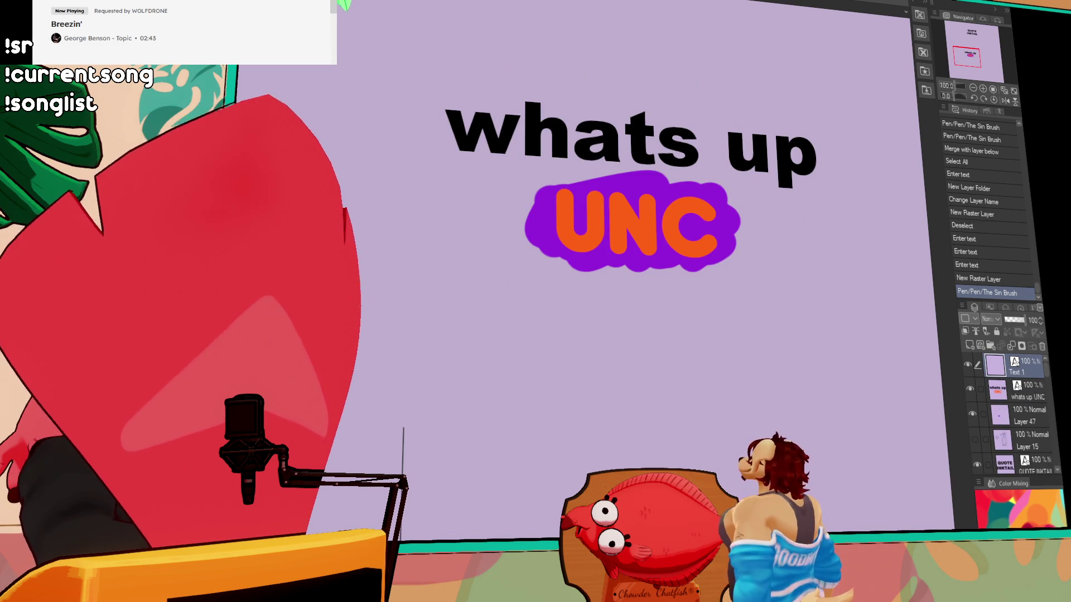
- Add DUNKIN DONUTS text under the UNC badge, then delete the DUNKIN DONUTS and whats up UNC layers
{"action": "type", "text": "DUN"}
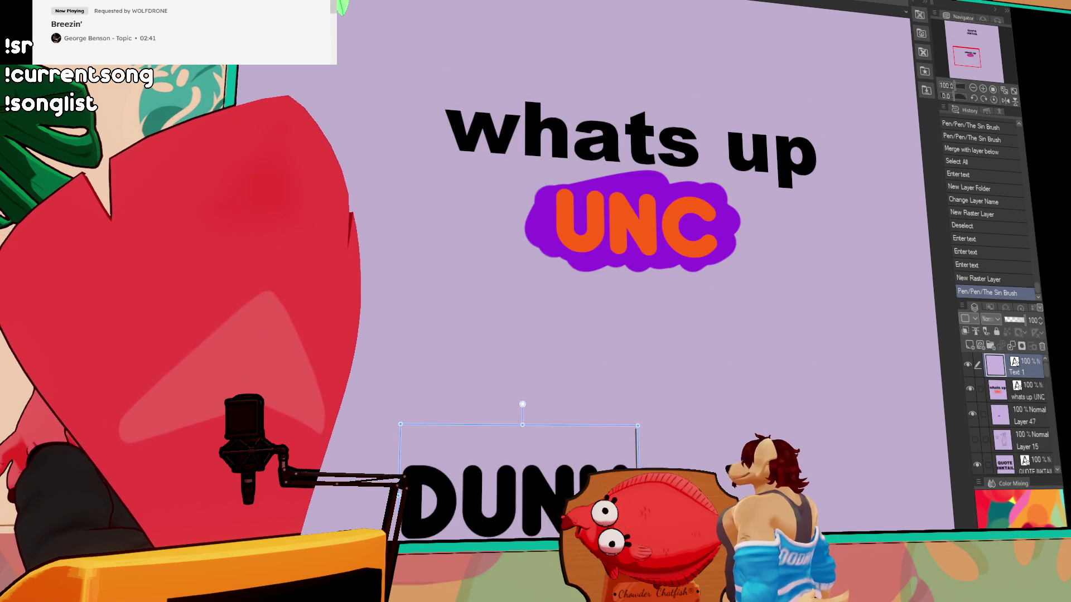
{"action": "type", "text": "KIN"}
{"action": "scroll", "coordinate": [631, 279], "scroll_direction": "down", "scroll_amount": 2}
{"action": "type", "text": "UTS"}
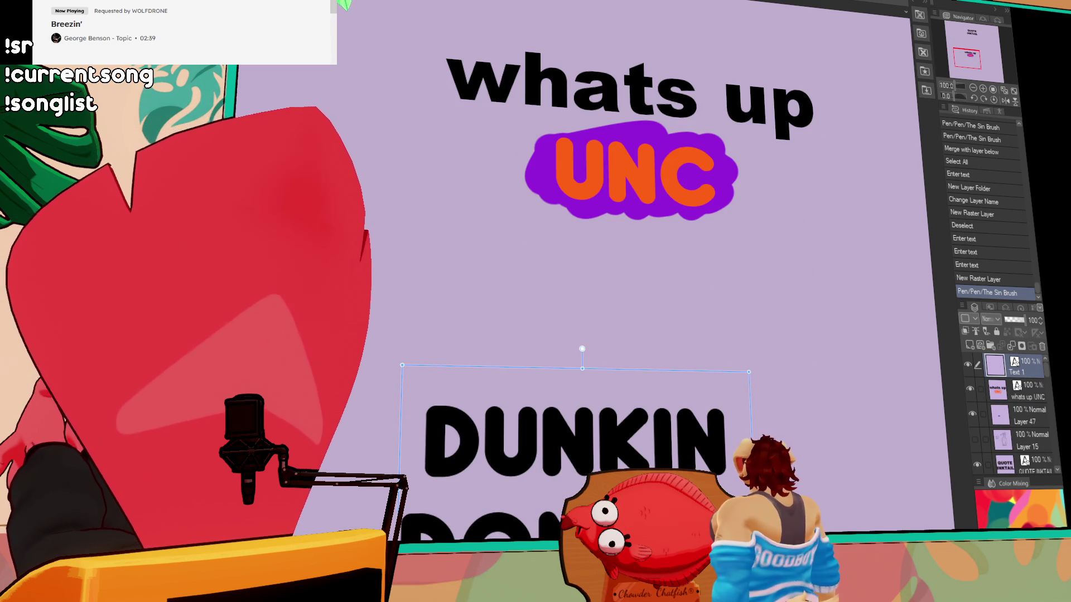
{"action": "left_click_drag", "start_coordinate": [624, 371], "coordinate": [630, 219]}
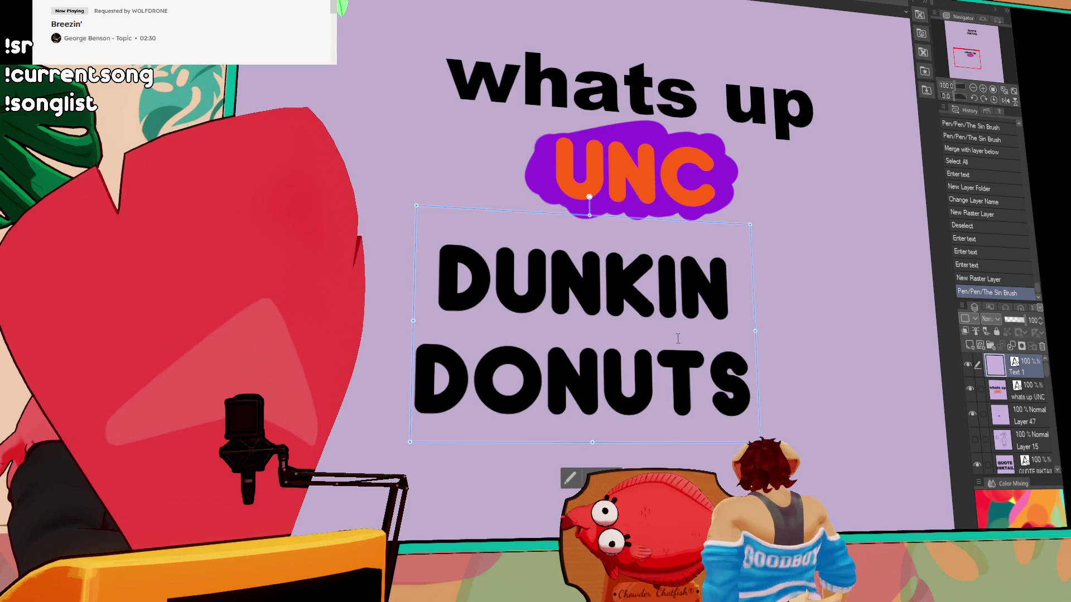
{"action": "left_click", "coordinate": [1042, 346]}
{"action": "left_click", "coordinate": [1042, 346]}
- Delete the purple blob layer, briefly check Layer 15, select Layer 44, and hide QUOTE INKTAIL
{"action": "left_click", "coordinate": [1042, 346]}
{"action": "scroll", "coordinate": [621, 187], "scroll_direction": "down", "scroll_amount": 5}
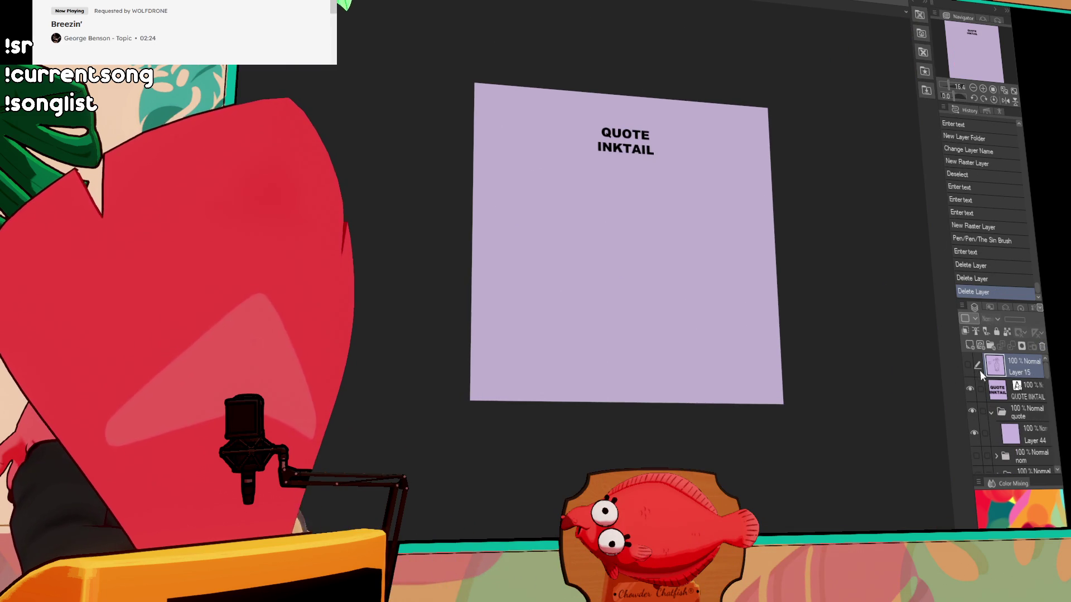
{"action": "left_click", "coordinate": [968, 362]}
{"action": "left_click", "coordinate": [968, 362]}
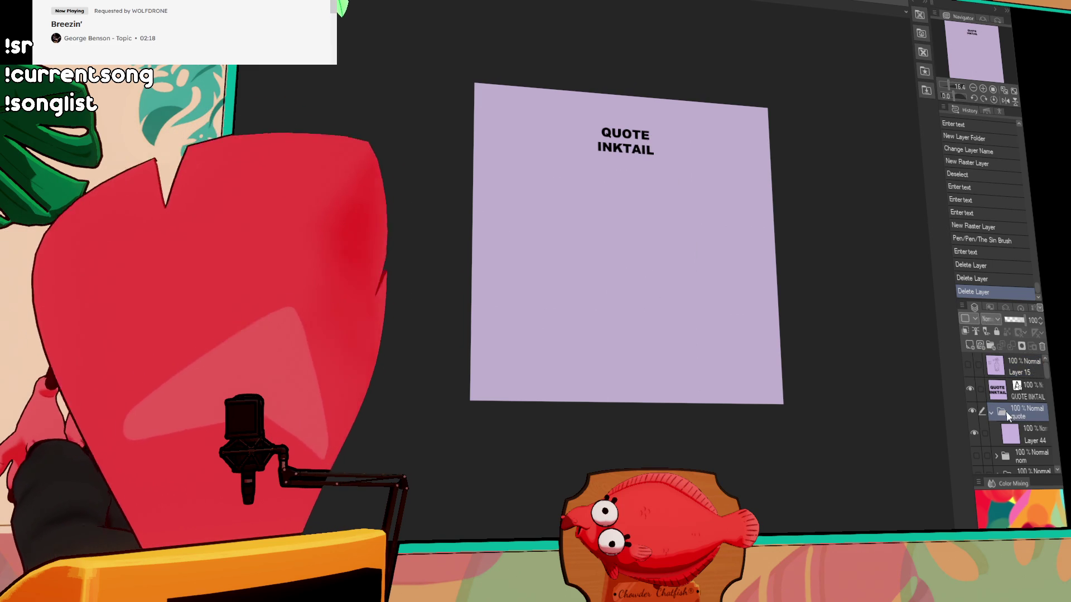
{"action": "left_click", "coordinate": [1031, 435]}
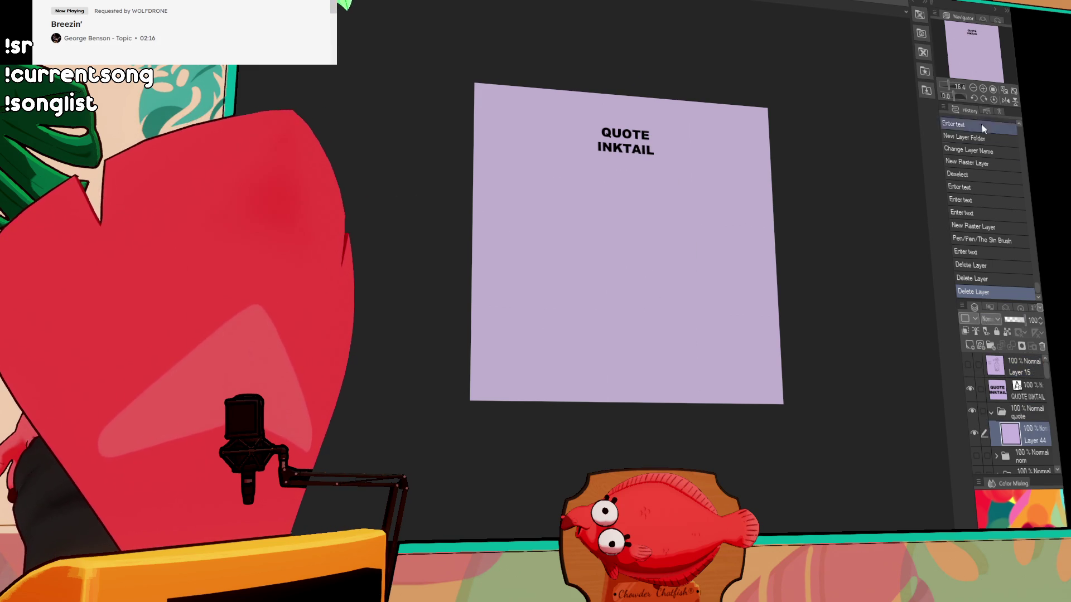
{"action": "scroll", "coordinate": [542, 273], "scroll_direction": "up", "scroll_amount": 2}
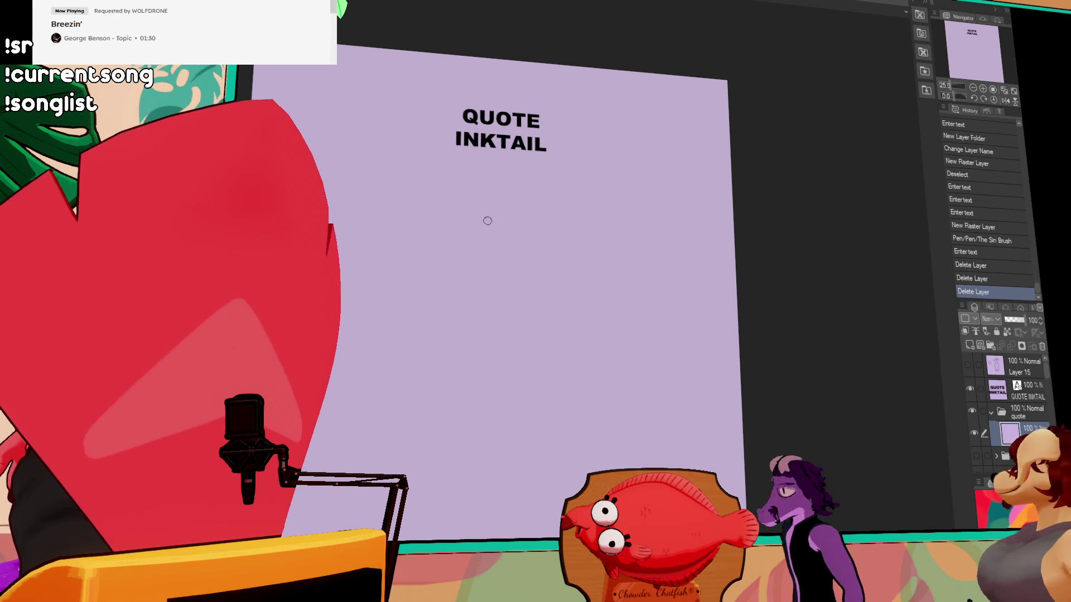
{"action": "left_click", "coordinate": [969, 389]}
{"action": "left_click", "coordinate": [997, 391]}
- Select the layer in the quote folder and draw the rabbit's long ears
{"action": "left_click", "coordinate": [1010, 433]}
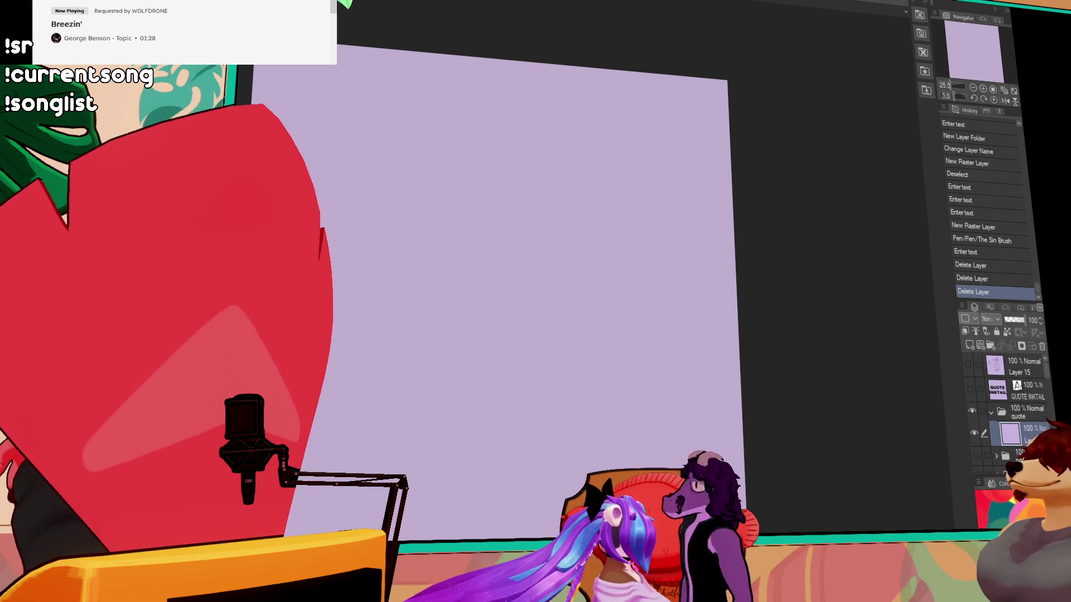
{"action": "left_click_drag", "start_coordinate": [363, 173], "coordinate": [406, 311]}
{"action": "key", "text": "ctrl+z"}
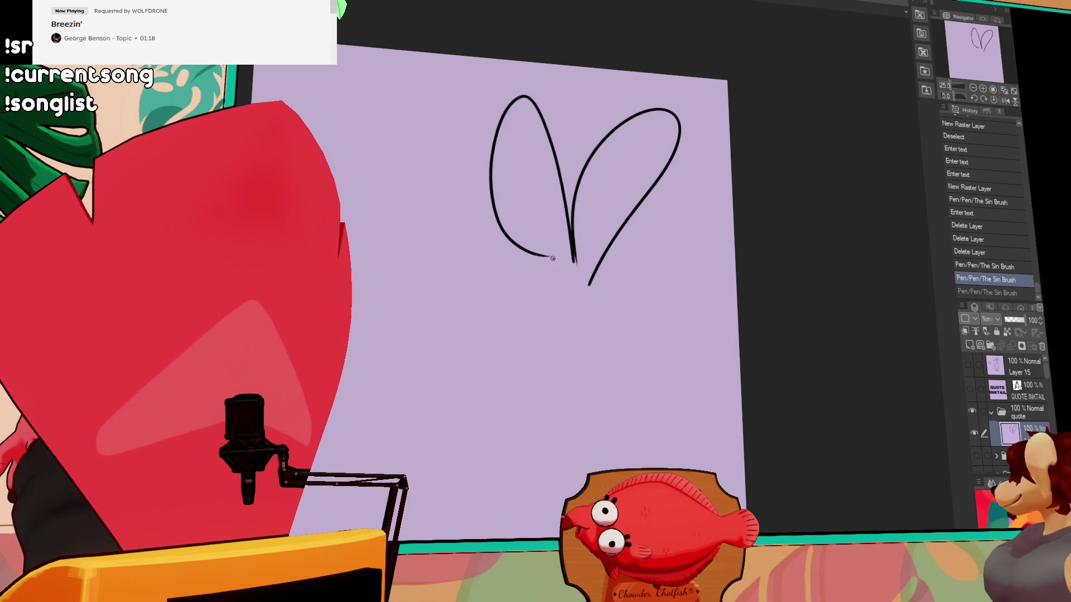
{"action": "key", "text": "ctrl+z"}
{"action": "left_click_drag", "start_coordinate": [554, 259], "coordinate": [502, 296]}
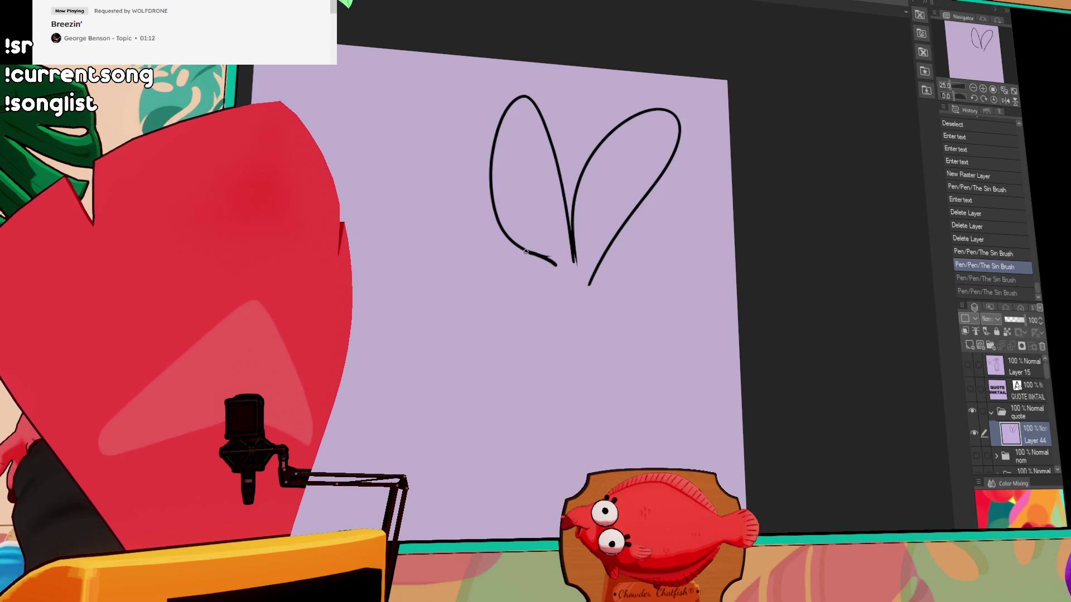
- Draw the head outline and round eyes with pupils, then shift the sketch left
{"action": "left_click_drag", "start_coordinate": [553, 263], "coordinate": [469, 359]}
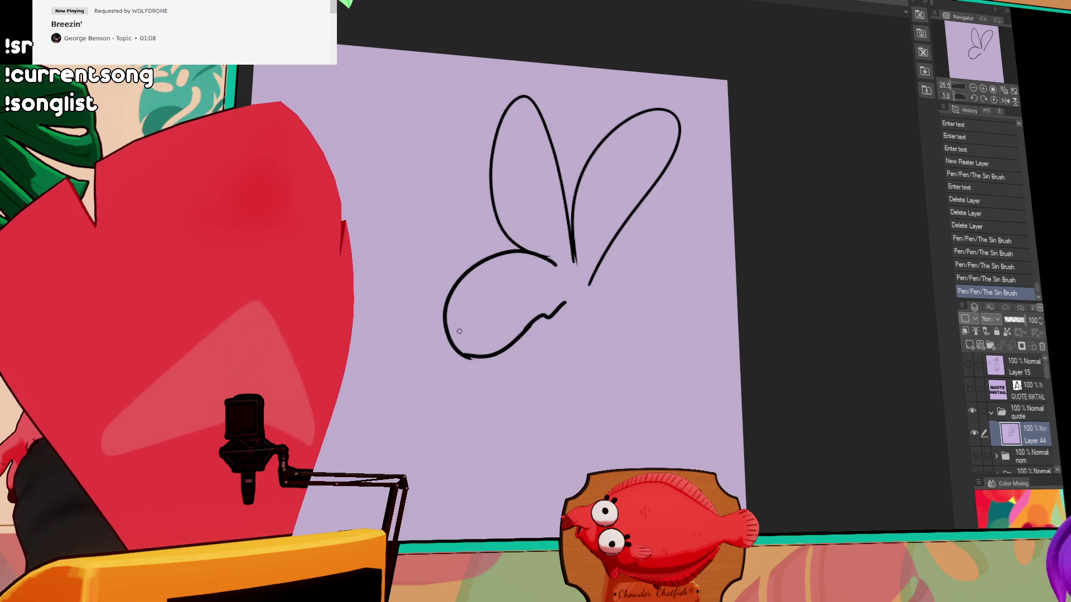
{"action": "left_click_drag", "start_coordinate": [534, 259], "coordinate": [560, 269]}
{"action": "left_click", "coordinate": [537, 273]}
{"action": "left_click", "coordinate": [565, 281]}
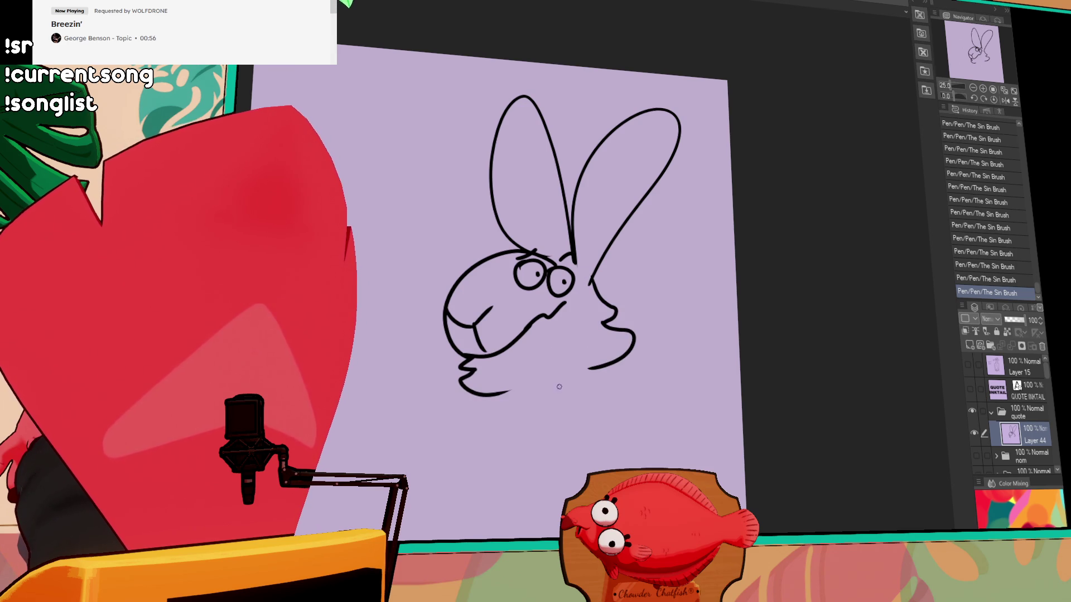
{"action": "left_click", "coordinate": [983, 89]}
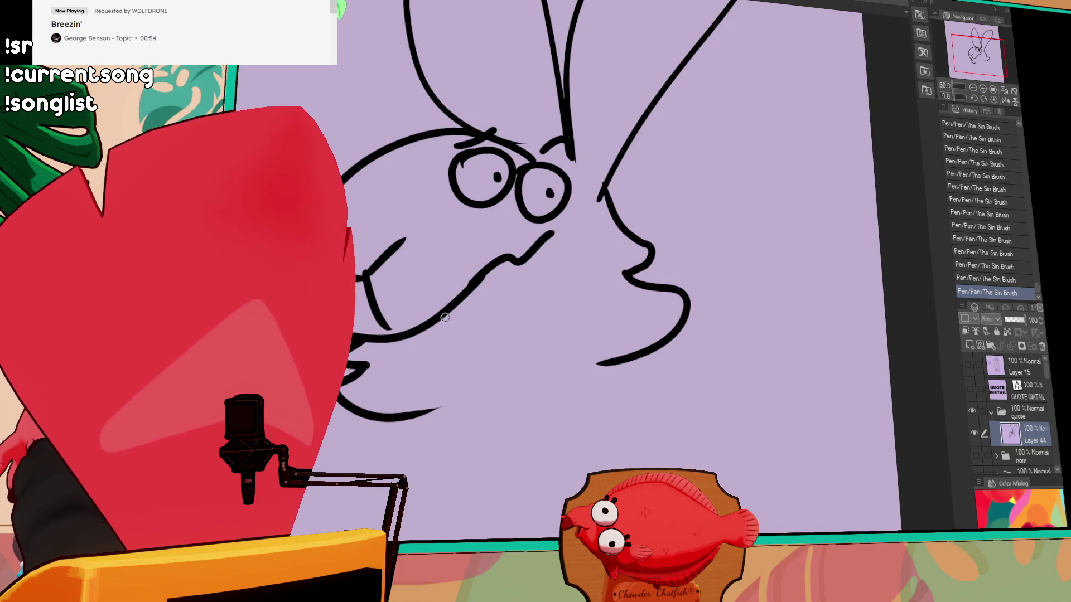
{"action": "left_click", "coordinate": [973, 88]}
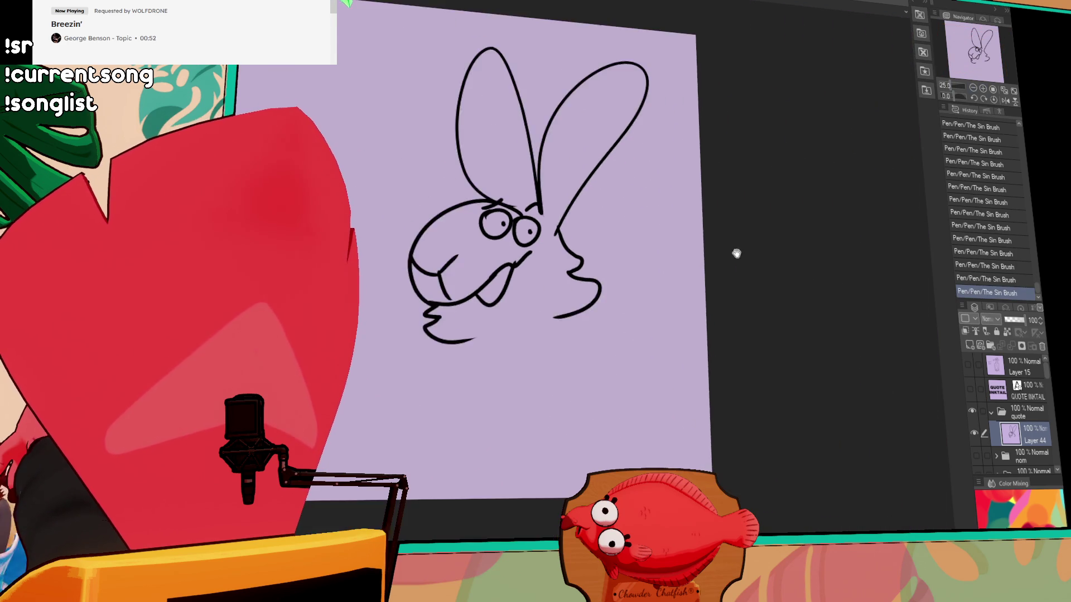
{"action": "left_click_drag", "start_coordinate": [596, 365], "coordinate": [452, 370]}
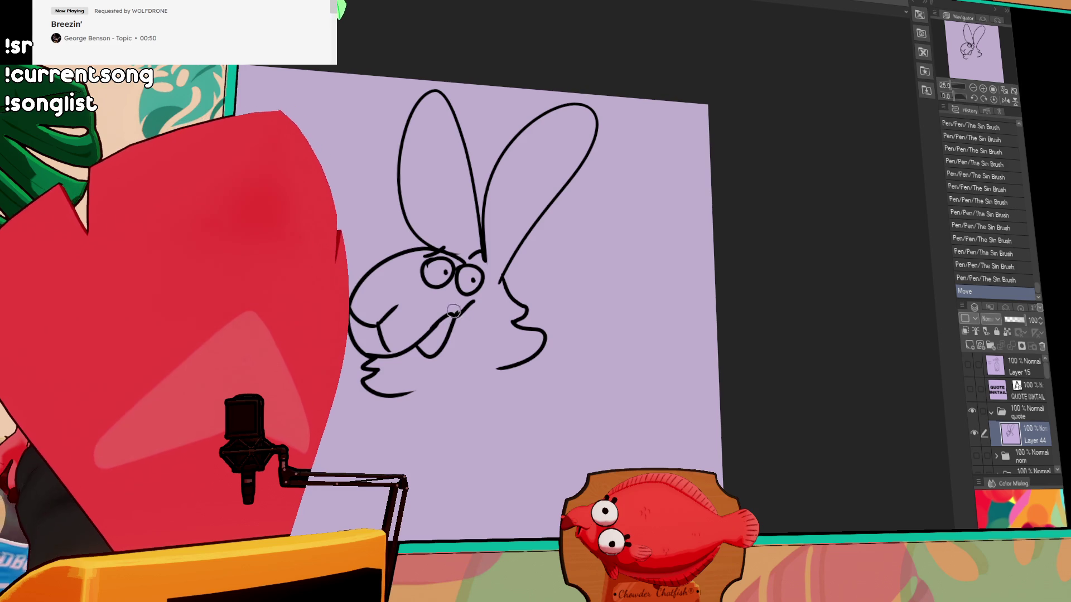
- Add inner lines to the rabbit's right and left ears
{"action": "key", "text": "ctrl+z"}
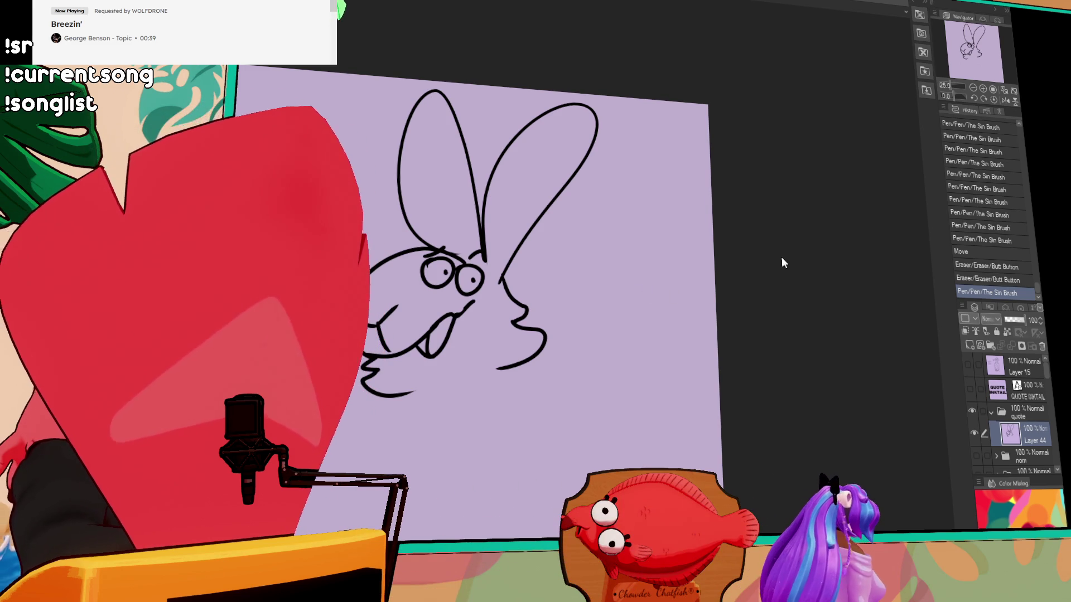
{"action": "left_click_drag", "start_coordinate": [432, 173], "coordinate": [469, 217]}
{"action": "key", "text": "ctrl+z"}
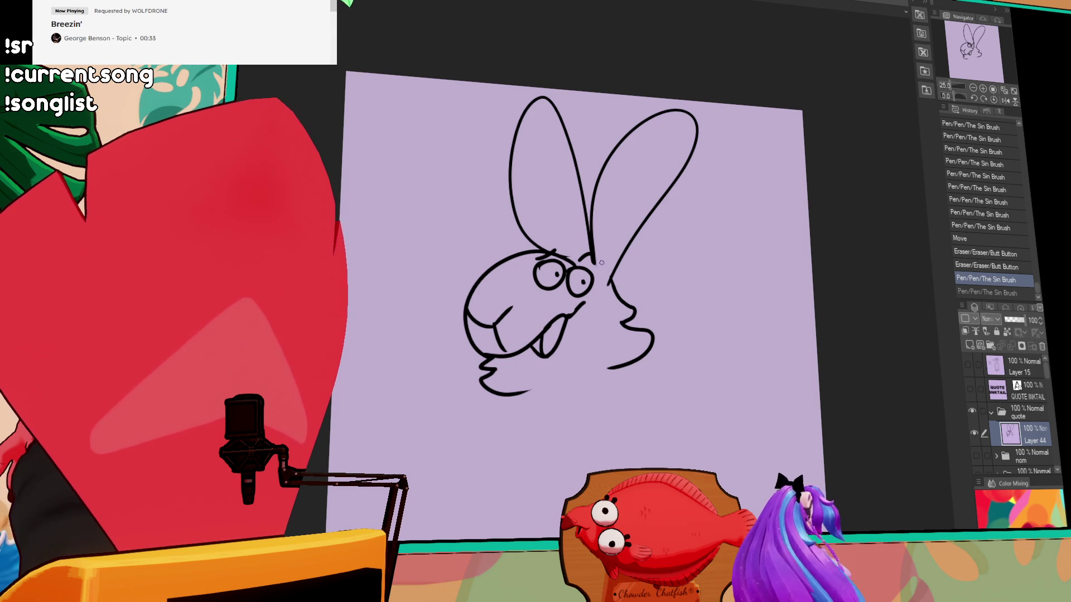
{"action": "left_click_drag", "start_coordinate": [607, 191], "coordinate": [677, 128]}
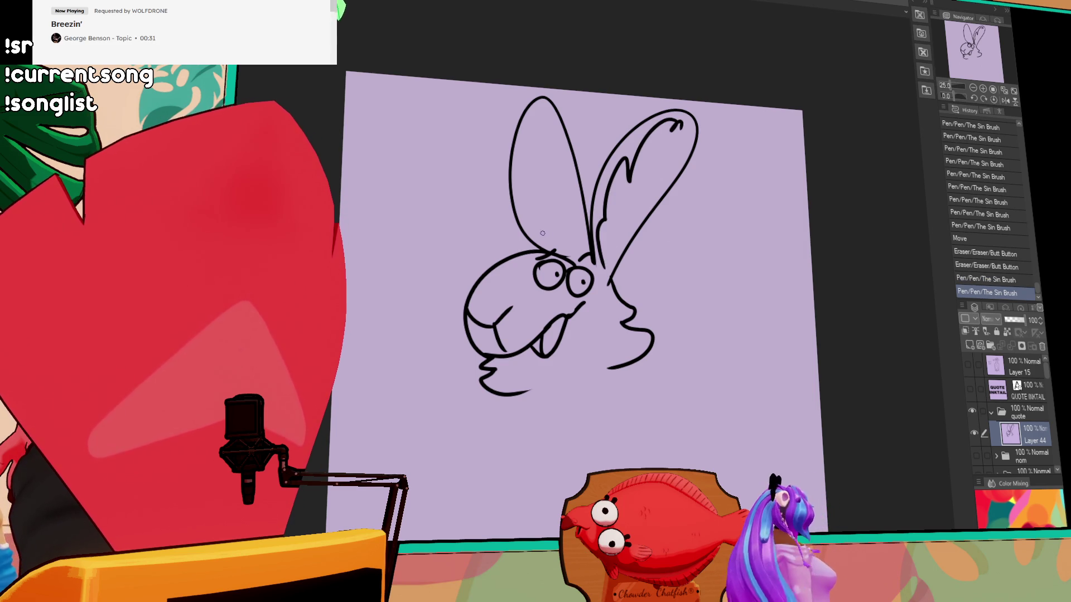
{"action": "left_click_drag", "start_coordinate": [537, 171], "coordinate": [545, 118]}
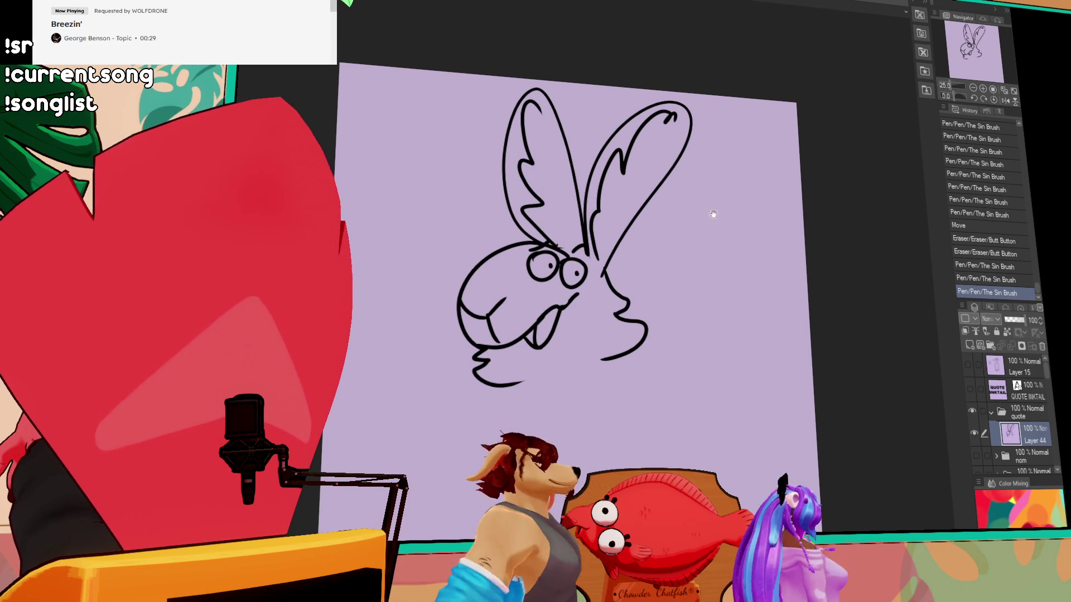
- Draw a long curved shoulder line across the rabbit's body below the neck
{"action": "mouse_move", "coordinate": [620, 358]}
{"action": "left_mouse_down"}
{"action": "mouse_move", "coordinate": [678, 403]}
{"action": "mouse_move", "coordinate": [691, 380]}
{"action": "left_mouse_up"}
{"action": "key", "text": "ctrl+z"}
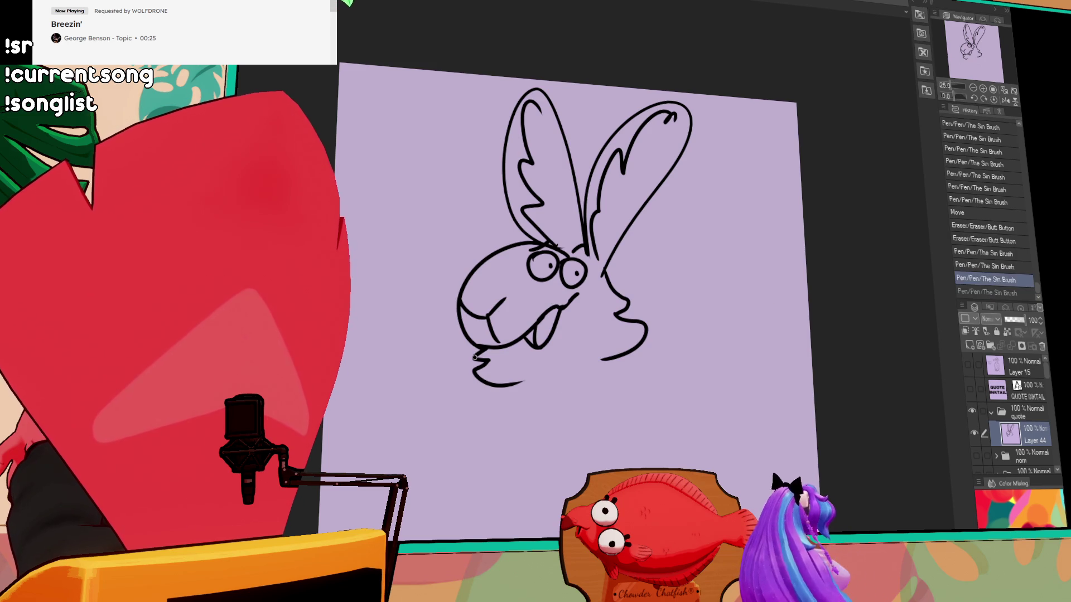
{"action": "left_click_drag", "start_coordinate": [401, 368], "coordinate": [444, 361]}
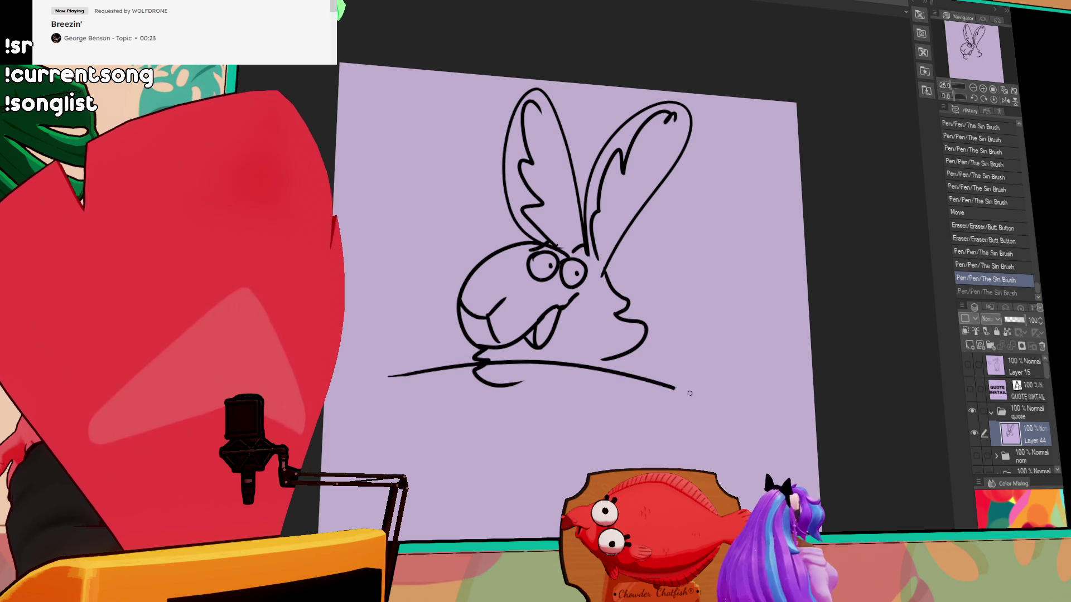
{"action": "key", "text": "ctrl+z"}
{"action": "mouse_move", "coordinate": [408, 371]}
{"action": "left_mouse_down"}
{"action": "mouse_move", "coordinate": [735, 424]}
{"action": "mouse_move", "coordinate": [696, 363]}
{"action": "left_mouse_up"}
{"action": "left_click", "coordinate": [735, 424]}
{"action": "key", "text": "ctrl+z"}
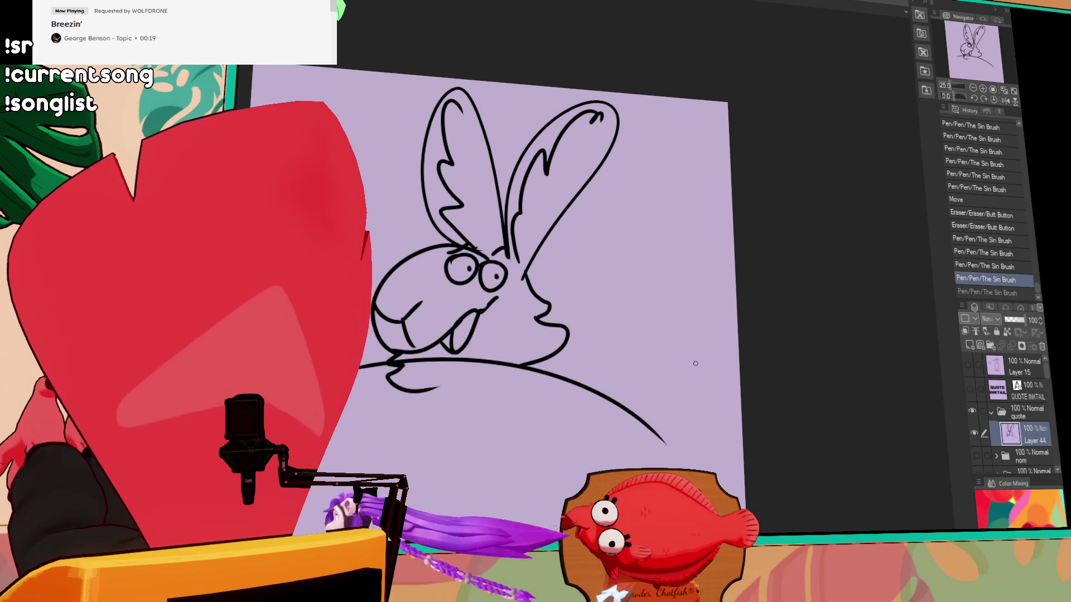
{"action": "left_click_drag", "start_coordinate": [642, 405], "coordinate": [720, 340]}
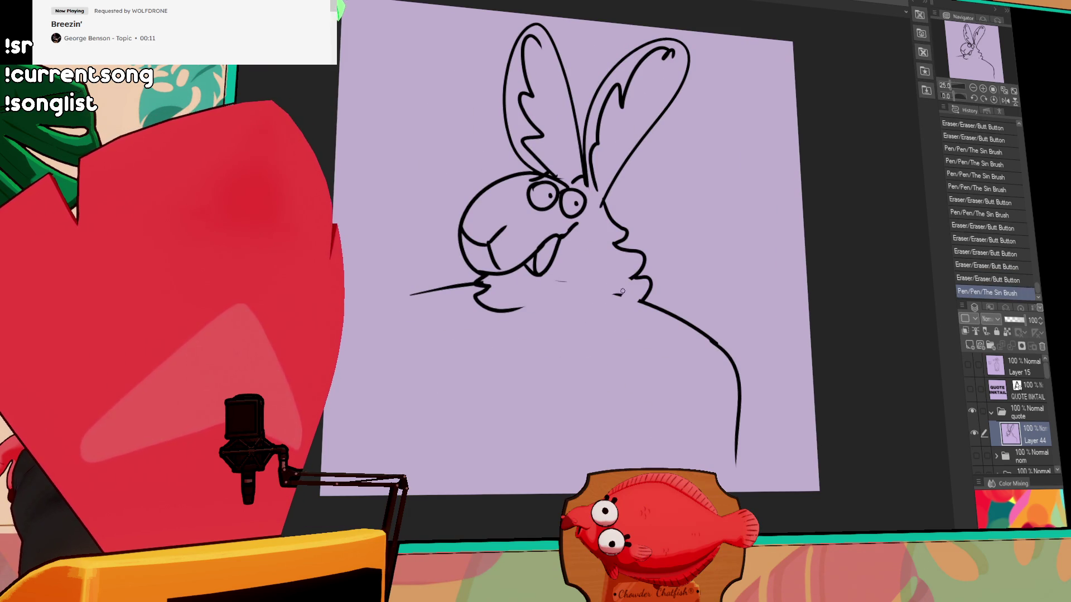
{"action": "mouse_move", "coordinate": [510, 198]}
{"action": "left_mouse_down"}
{"action": "mouse_move", "coordinate": [601, 256]}
{"action": "mouse_move", "coordinate": [673, 217]}
{"action": "left_mouse_up"}
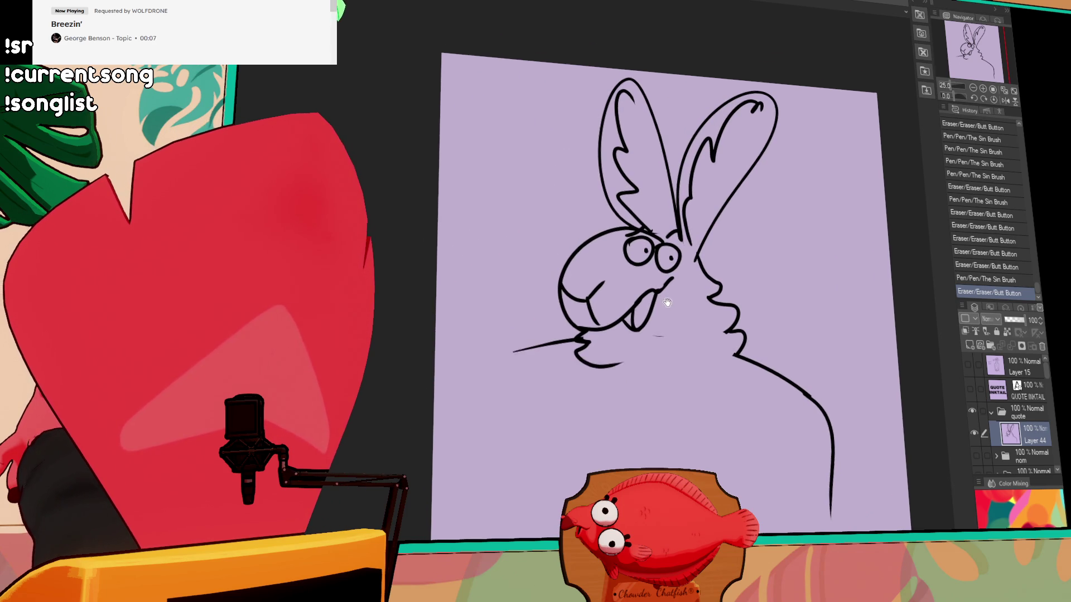
{"action": "scroll", "coordinate": [736, 293], "scroll_direction": "up", "scroll_amount": 2}
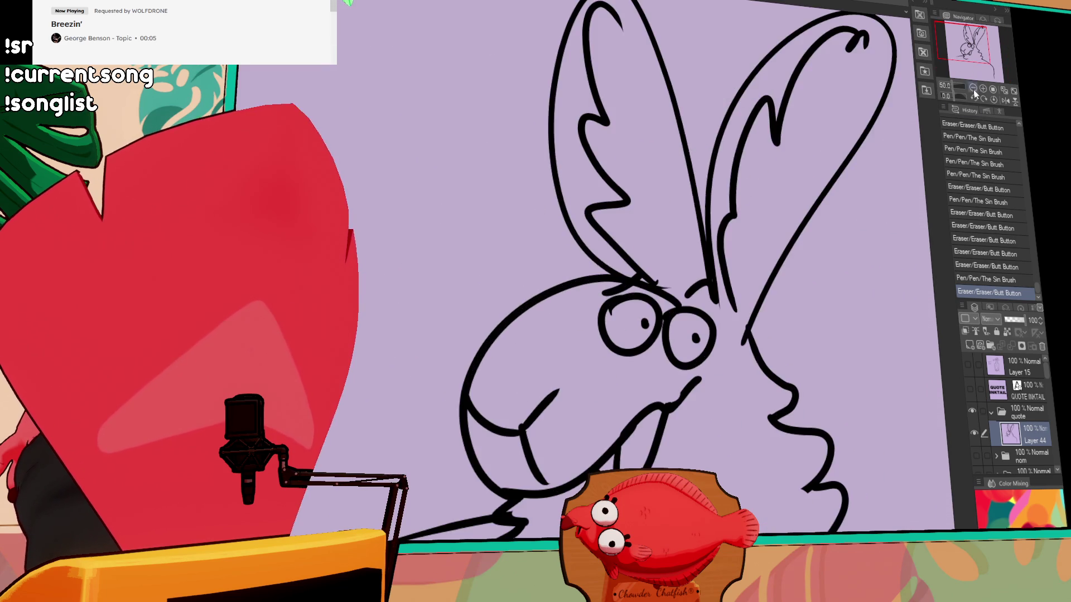
- Draw a small bunny head with cheeks and a smiling mouth beside the big rabbit's ears
{"action": "left_click_drag", "start_coordinate": [736, 293], "coordinate": [685, 239]}
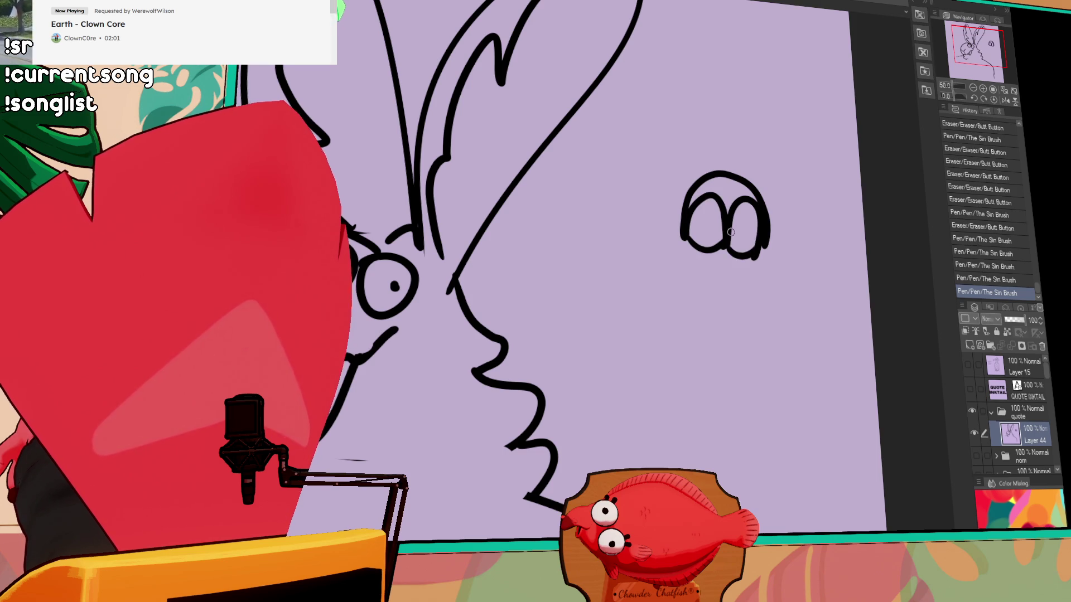
{"action": "key", "text": "ctrl+z"}
{"action": "key", "text": "ctrl+z"}
{"action": "key", "text": "ctrl+z"}
{"action": "key", "text": "ctrl+z"}
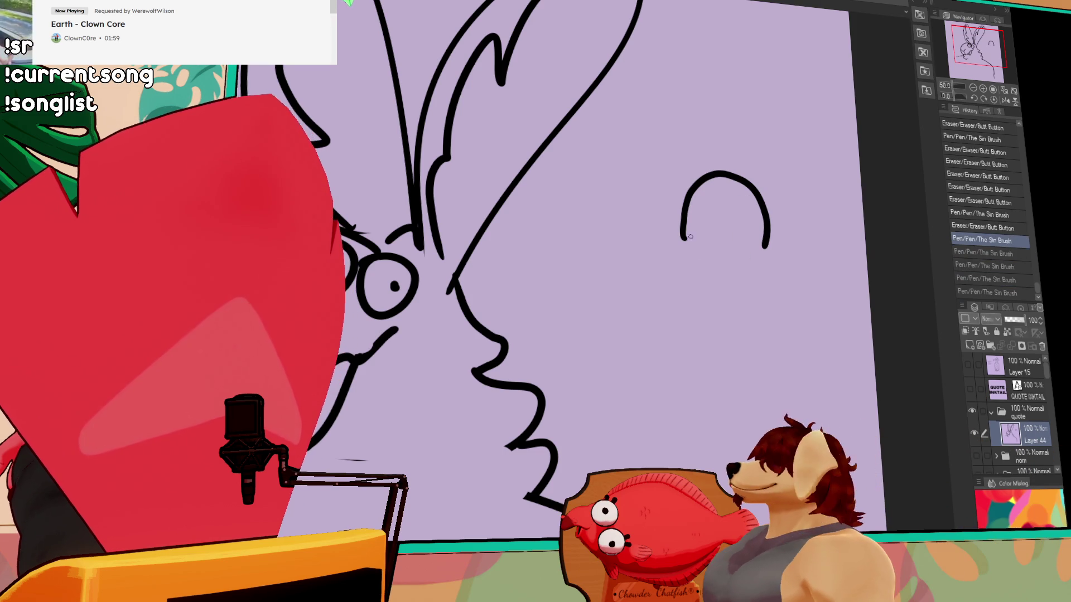
{"action": "left_click_drag", "start_coordinate": [717, 246], "coordinate": [723, 216]}
{"action": "mouse_move", "coordinate": [699, 250]}
{"action": "left_mouse_down"}
{"action": "mouse_move", "coordinate": [712, 233]}
{"action": "mouse_move", "coordinate": [785, 297]}
{"action": "left_mouse_up"}
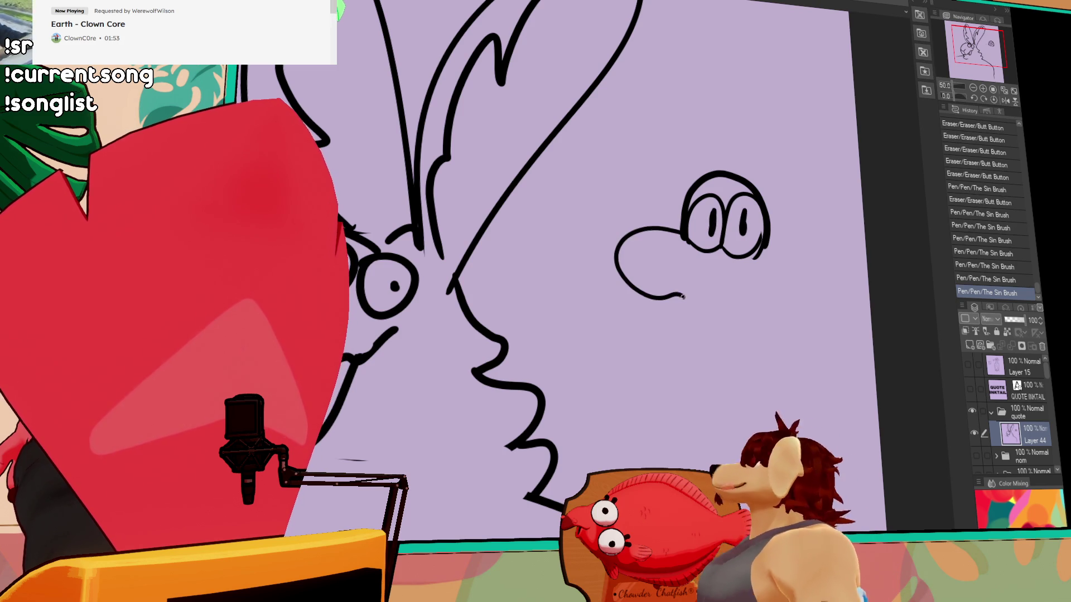
{"action": "mouse_move", "coordinate": [769, 236]}
{"action": "left_mouse_down"}
{"action": "mouse_move", "coordinate": [813, 289]}
{"action": "mouse_move", "coordinate": [781, 304]}
{"action": "left_mouse_up"}
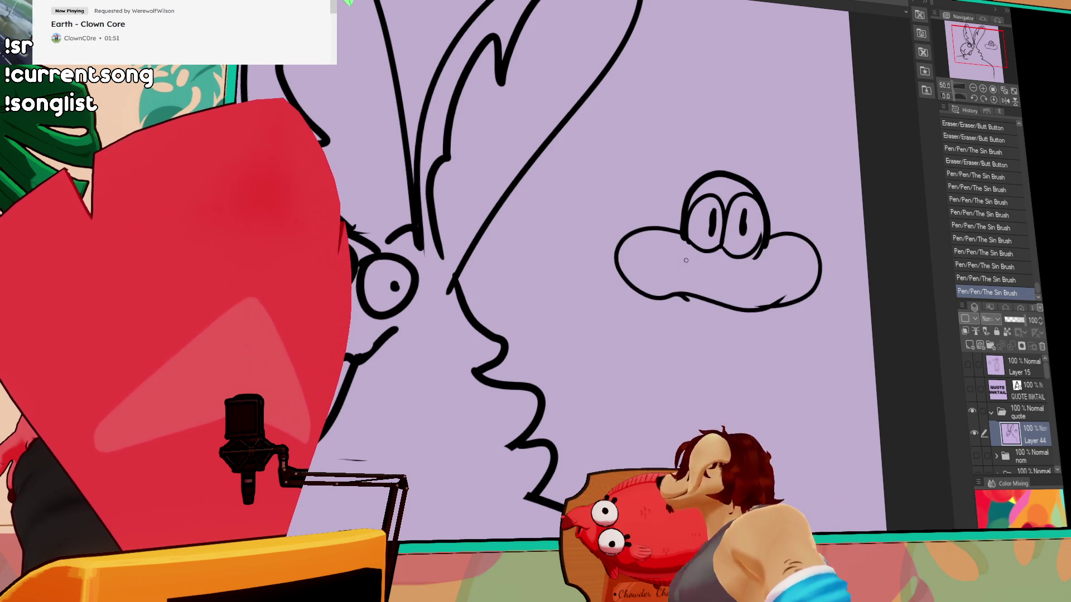
{"action": "left_click_drag", "start_coordinate": [684, 258], "coordinate": [754, 267]}
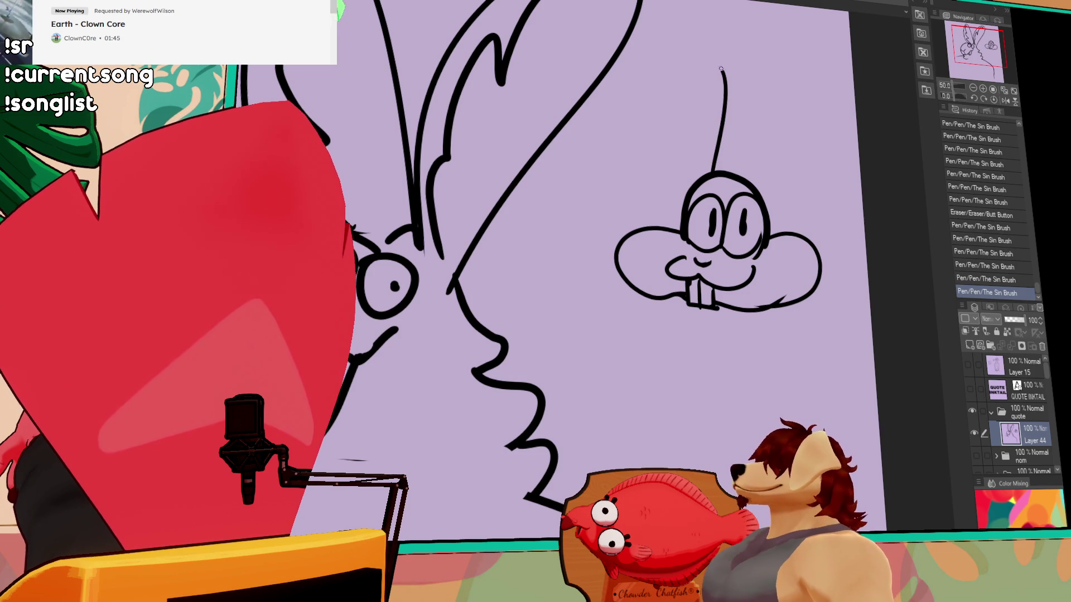
- Give the small bunny two tall, thin ears
{"action": "key", "text": "ctrl+z"}
{"action": "mouse_move", "coordinate": [713, 168]}
{"action": "left_mouse_down"}
{"action": "mouse_move", "coordinate": [692, 168]}
{"action": "mouse_move", "coordinate": [785, 62]}
{"action": "left_mouse_up"}
{"action": "left_click_drag", "start_coordinate": [788, 70], "coordinate": [775, 181]}
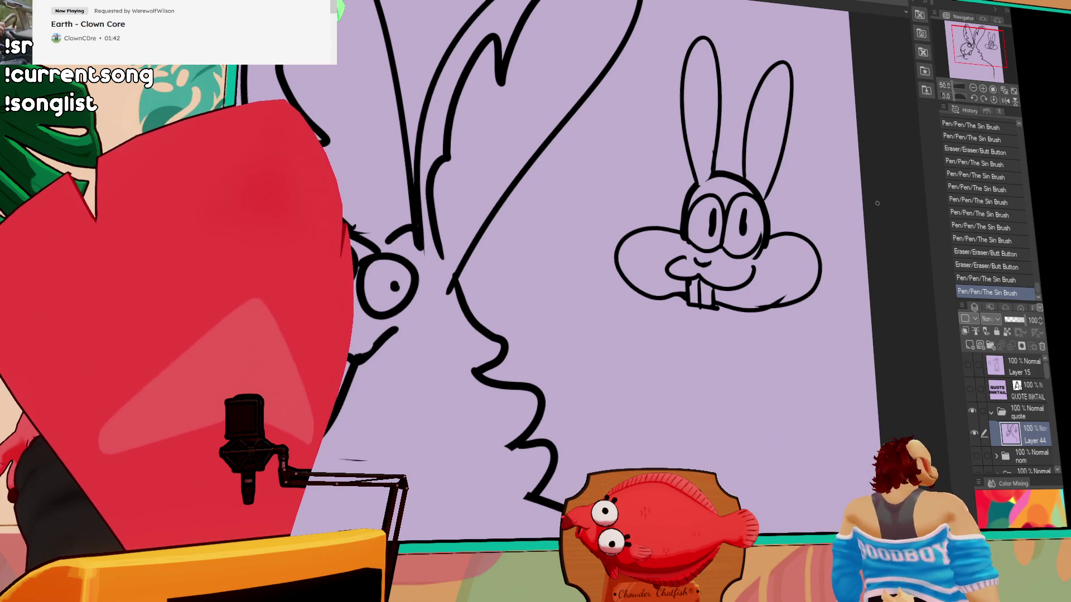
{"action": "left_click_drag", "start_coordinate": [856, 272], "coordinate": [869, 276]}
{"action": "key", "text": "ctrl+z"}
- Lasso the small bunny head and delete it
{"action": "mouse_move", "coordinate": [826, 320]}
{"action": "left_mouse_down"}
{"action": "mouse_move", "coordinate": [779, 326]}
{"action": "mouse_move", "coordinate": [777, 341]}
{"action": "left_mouse_up"}
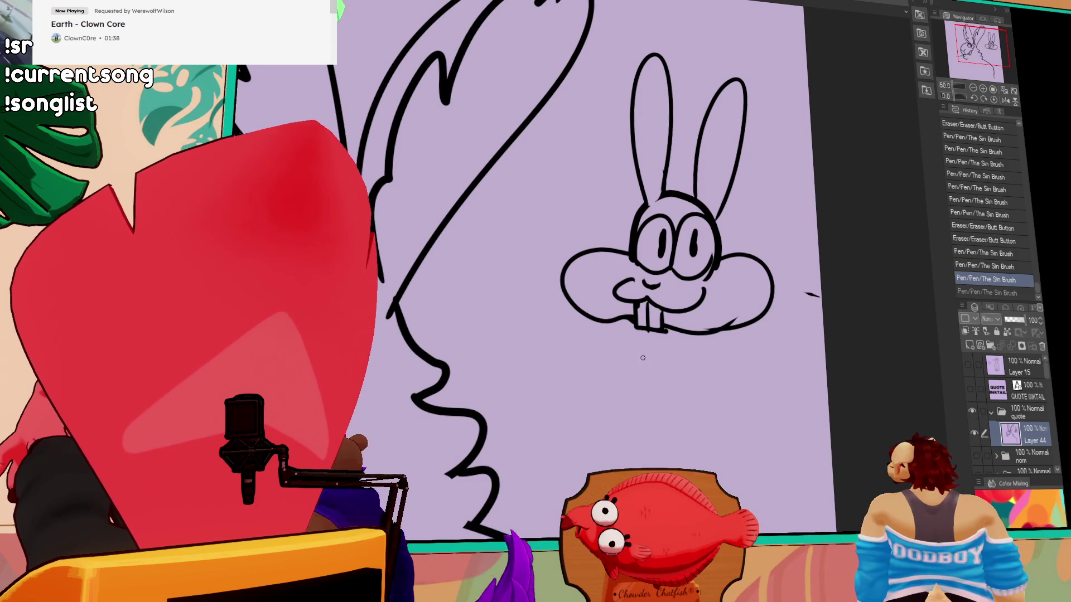
{"action": "left_click_drag", "start_coordinate": [683, 350], "coordinate": [761, 310]}
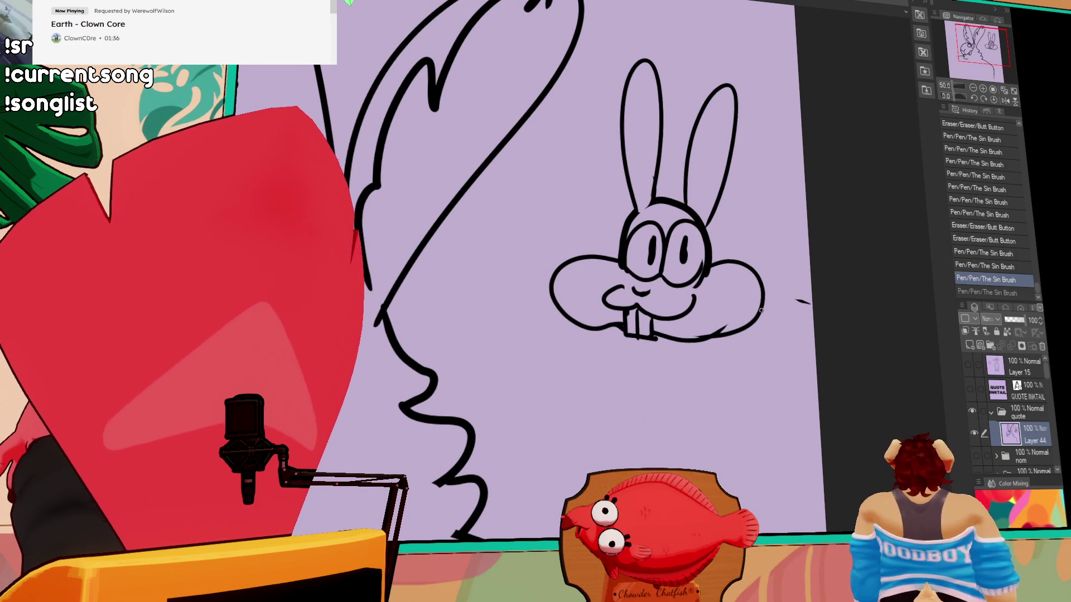
{"action": "left_click_drag", "start_coordinate": [775, 346], "coordinate": [800, 89]}
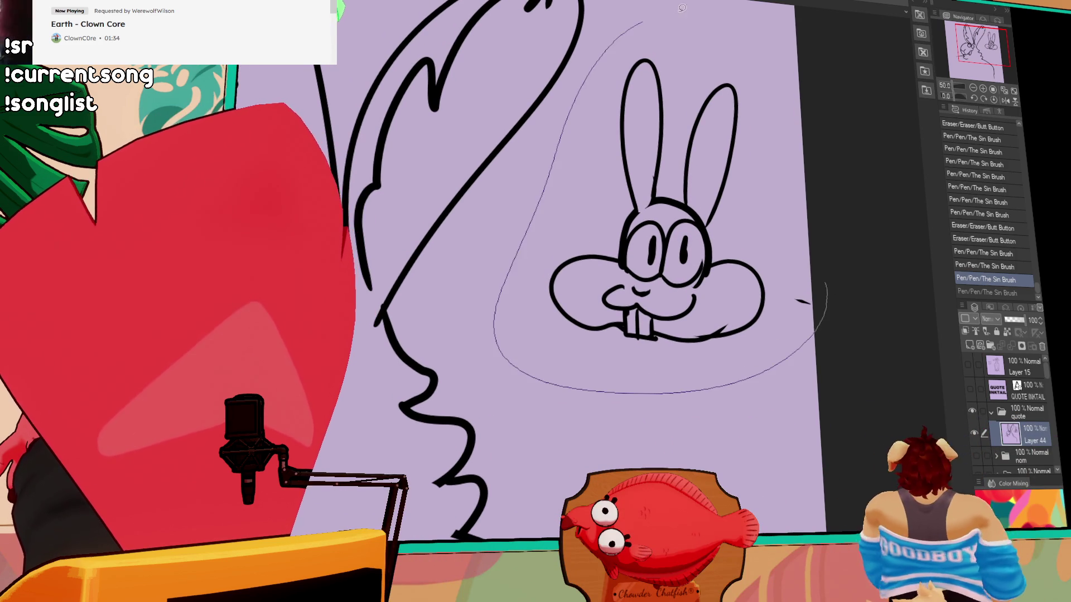
{"action": "key", "text": "Delete"}
- Deselect, bring the whole rabbit into view, and draw the long left side of its body
{"action": "scroll", "coordinate": [774, 205], "scroll_direction": "down", "scroll_amount": 2}
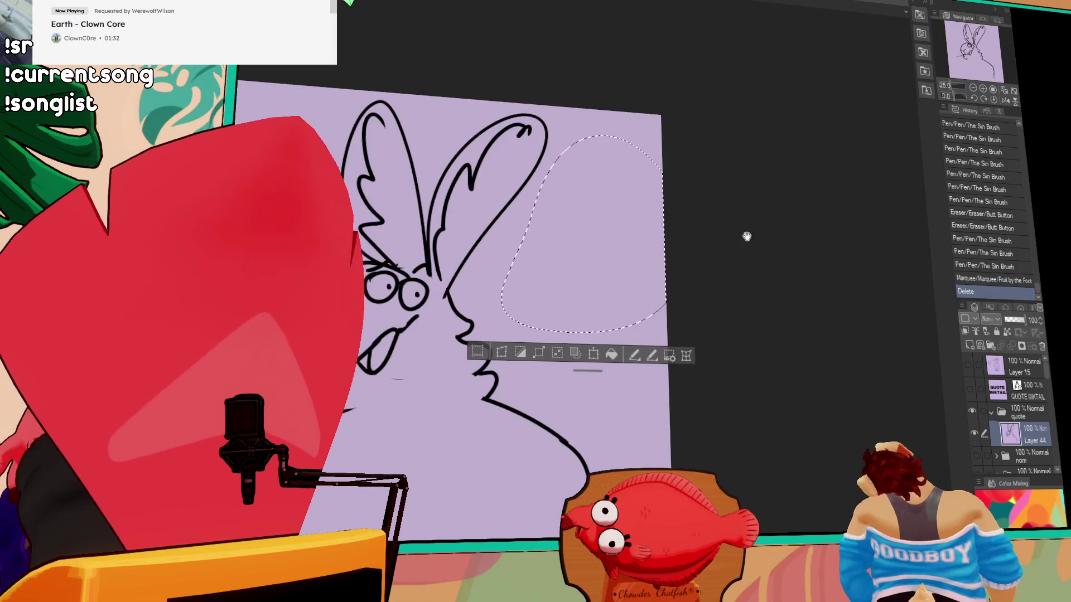
{"action": "key", "text": "ctrl+d"}
{"action": "left_click_drag", "start_coordinate": [804, 146], "coordinate": [892, 139]}
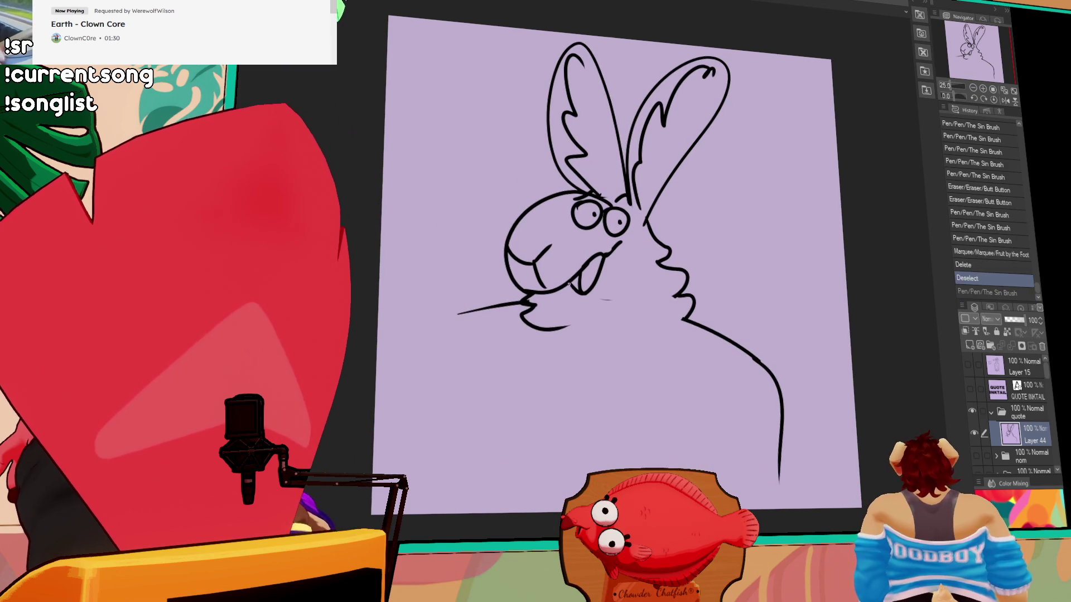
{"action": "key", "text": "ctrl+y"}
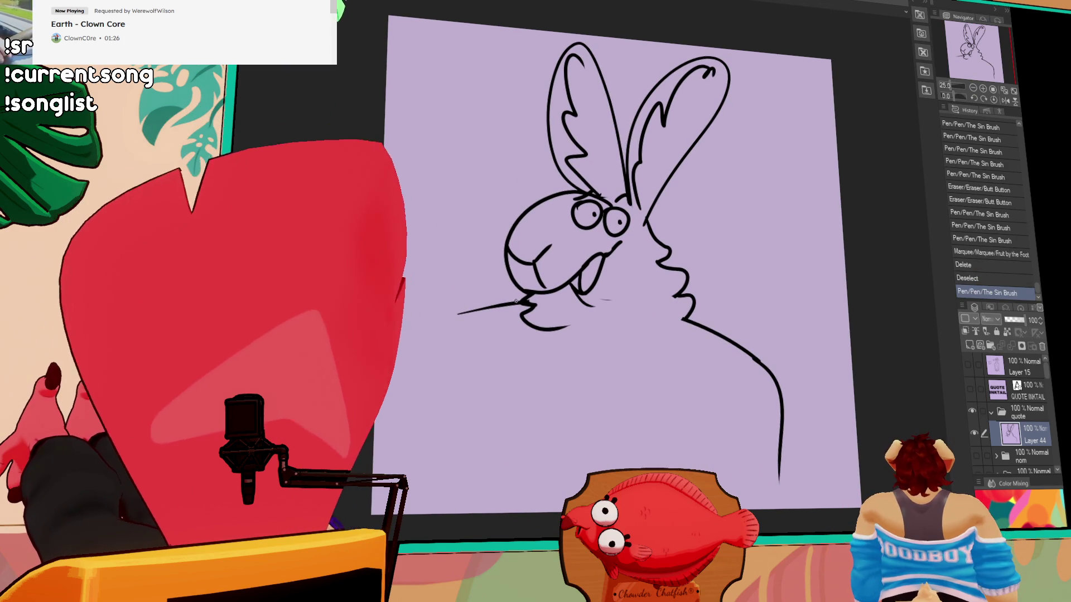
{"action": "left_click_drag", "start_coordinate": [456, 316], "coordinate": [483, 510]}
{"action": "key", "text": "ctrl+z"}
{"action": "mouse_move", "coordinate": [459, 315]}
{"action": "left_mouse_down"}
{"action": "mouse_move", "coordinate": [500, 306]}
{"action": "mouse_move", "coordinate": [481, 509]}
{"action": "left_mouse_up"}
{"action": "key", "text": "ctrl+z"}
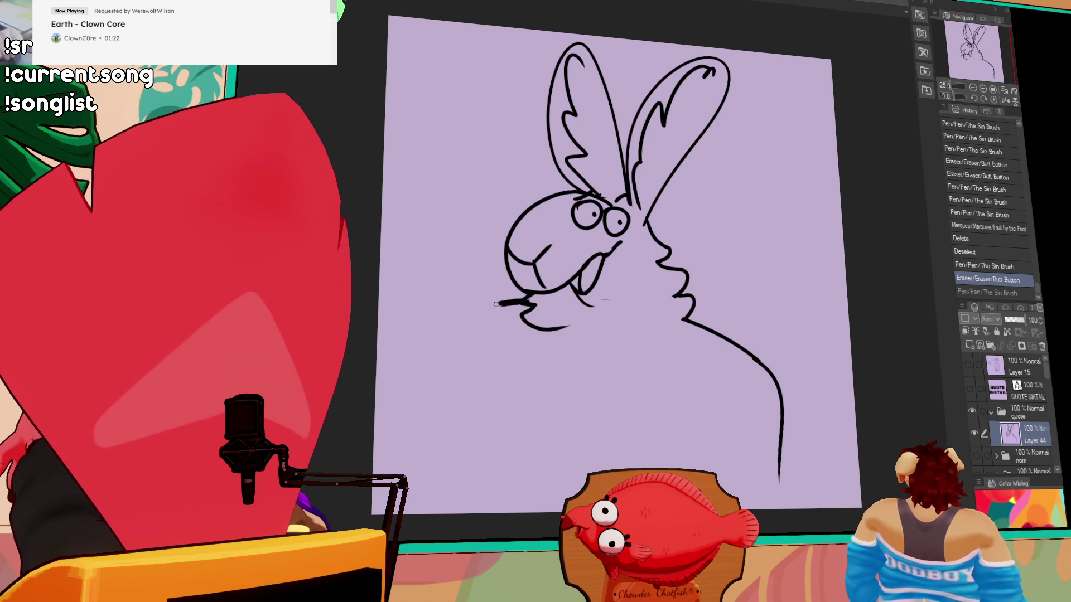
{"action": "key", "text": "ctrl+y"}
{"action": "key", "text": "ctrl+z"}
- Draw the right shoulder and inner left and right body lines, then shift the line art right
{"action": "left_click_drag", "start_coordinate": [695, 295], "coordinate": [816, 506]}
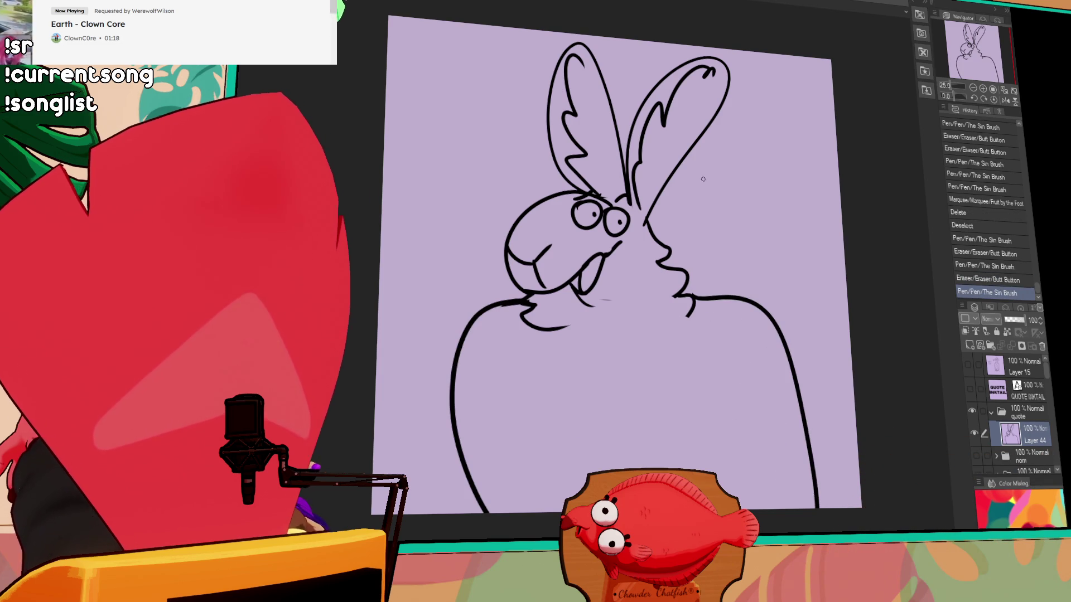
{"action": "left_click_drag", "start_coordinate": [506, 341], "coordinate": [536, 512]}
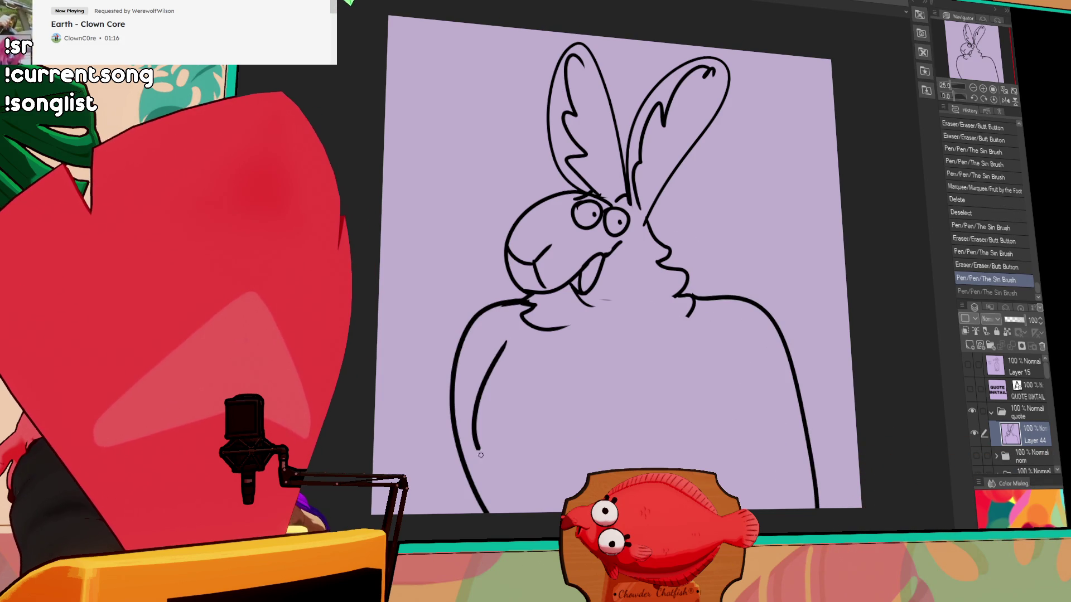
{"action": "left_click_drag", "start_coordinate": [726, 369], "coordinate": [711, 471]}
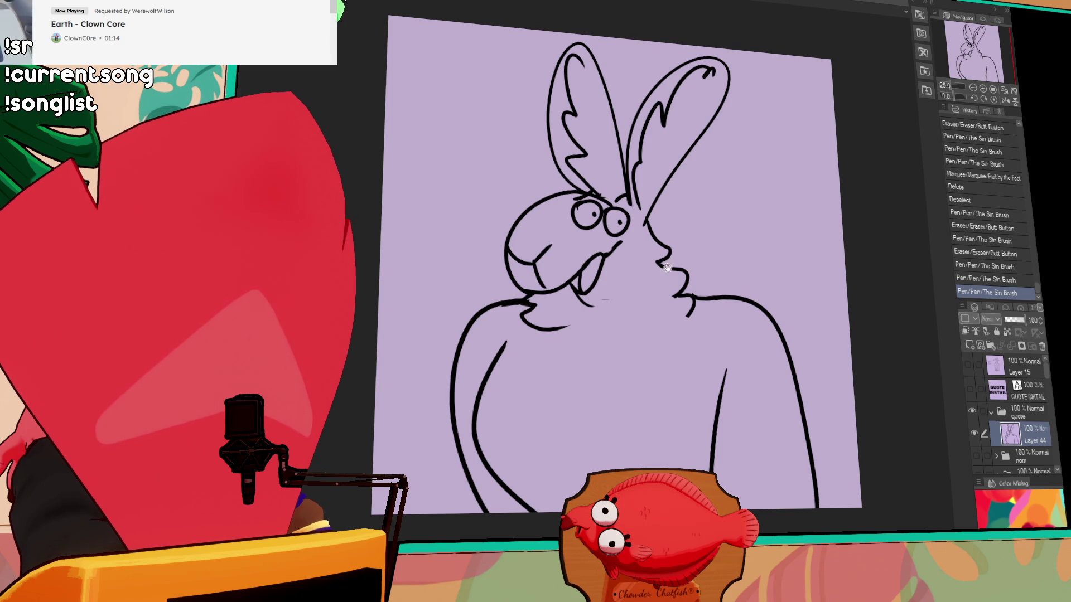
{"action": "left_click_drag", "start_coordinate": [668, 268], "coordinate": [671, 282]}
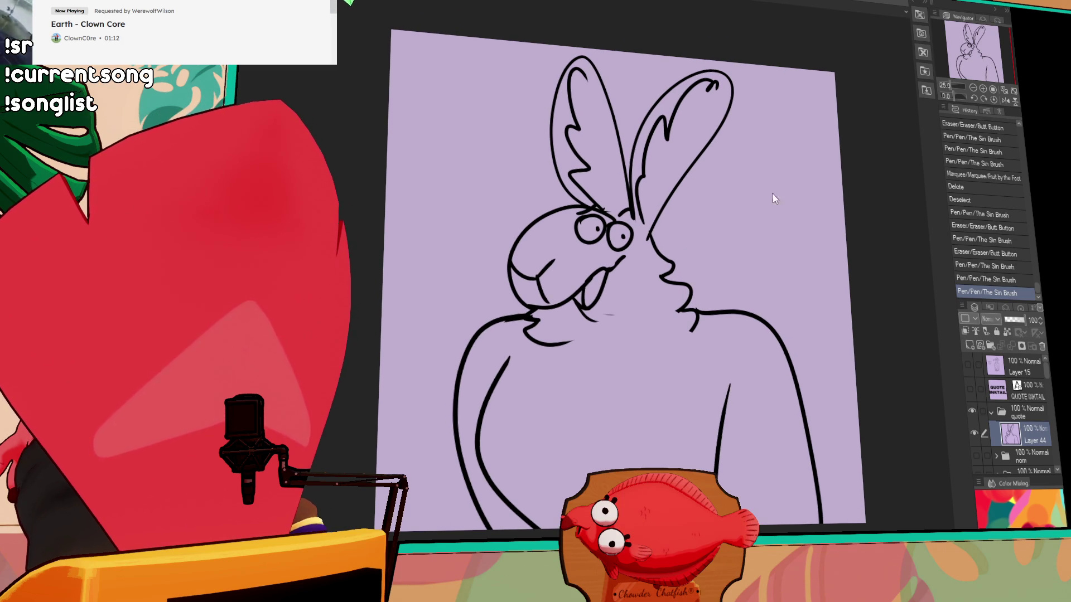
{"action": "left_click_drag", "start_coordinate": [800, 340], "coordinate": [847, 345]}
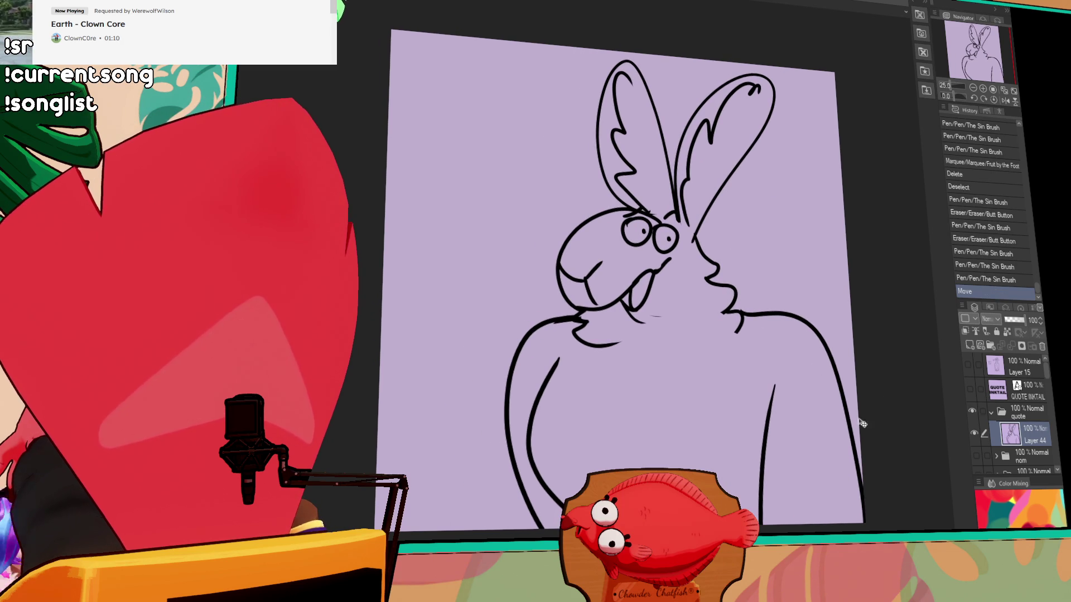
{"action": "left_click_drag", "start_coordinate": [863, 420], "coordinate": [854, 418]}
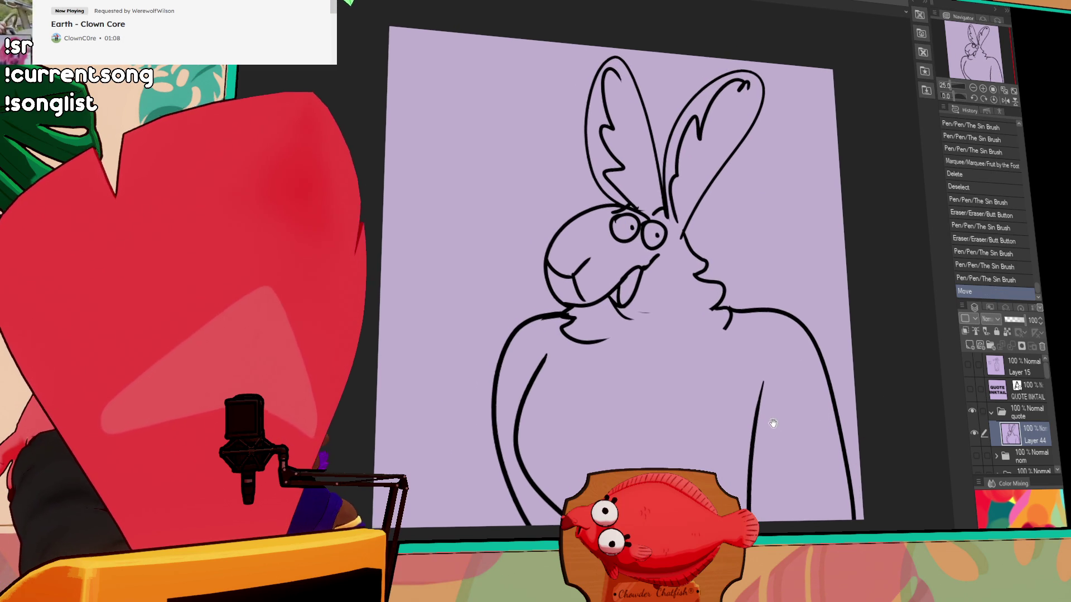
- Start a large rounded bumpy shape to the left of the rabbit
{"action": "key", "text": "p"}
{"action": "left_click", "coordinate": [399, 291]}
{"action": "key", "text": "ctrl+z"}
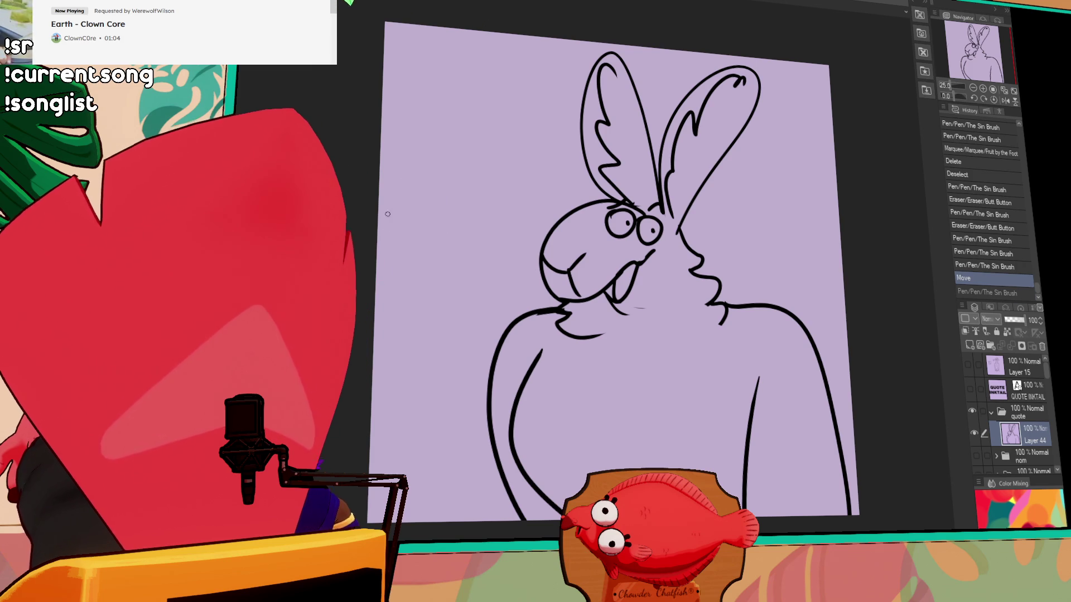
{"action": "mouse_move", "coordinate": [378, 212]}
{"action": "left_mouse_down"}
{"action": "mouse_move", "coordinate": [454, 277]}
{"action": "mouse_move", "coordinate": [460, 338]}
{"action": "left_mouse_up"}
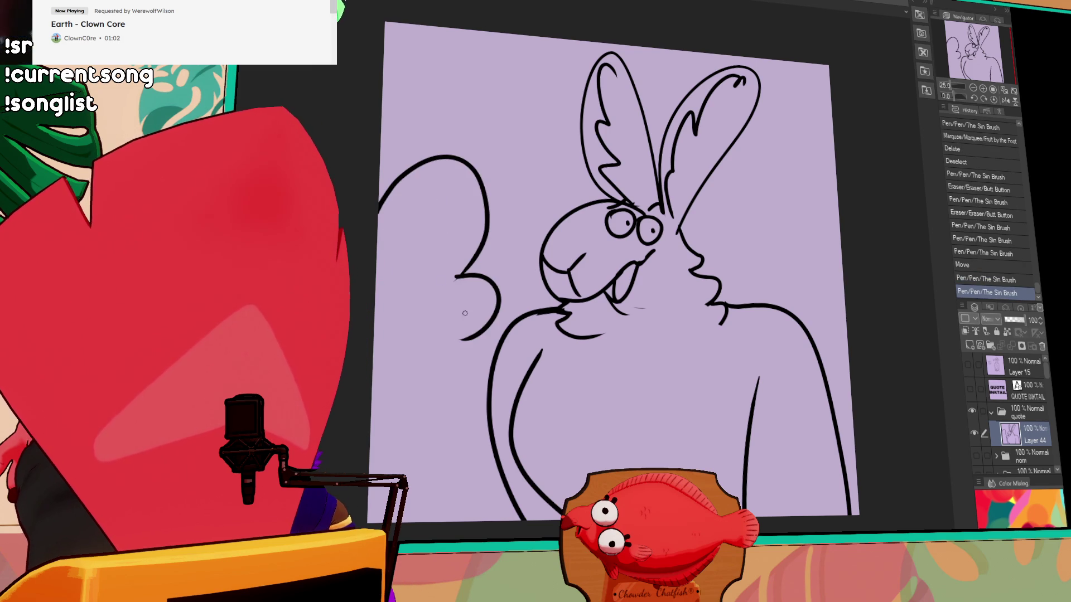
- Redraw the left shape's lower bump and add curled inner curves inside it
{"action": "key", "text": "ctrl+z"}
{"action": "left_click_drag", "start_coordinate": [456, 276], "coordinate": [435, 341]}
{"action": "key", "text": "ctrl+z"}
{"action": "mouse_move", "coordinate": [457, 276]}
{"action": "left_mouse_down"}
{"action": "mouse_move", "coordinate": [430, 342]}
{"action": "mouse_move", "coordinate": [373, 350]}
{"action": "left_mouse_up"}
{"action": "left_click_drag", "start_coordinate": [437, 337], "coordinate": [373, 352]}
{"action": "key", "text": "ctrl+z"}
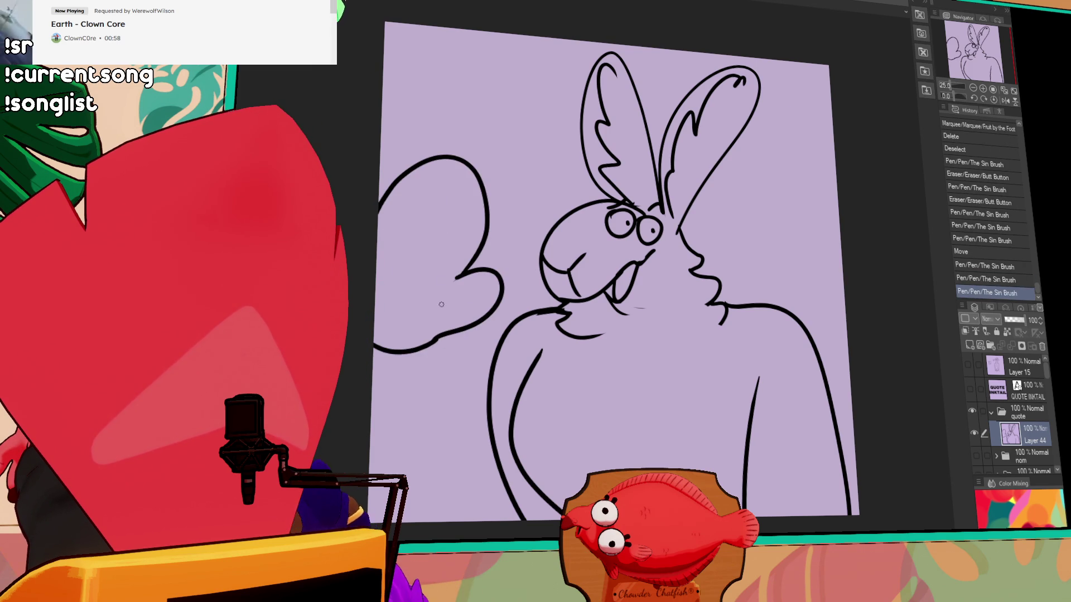
{"action": "left_click_drag", "start_coordinate": [378, 218], "coordinate": [444, 247]}
{"action": "left_click_drag", "start_coordinate": [434, 162], "coordinate": [412, 224]}
{"action": "left_click_drag", "start_coordinate": [475, 172], "coordinate": [439, 233]}
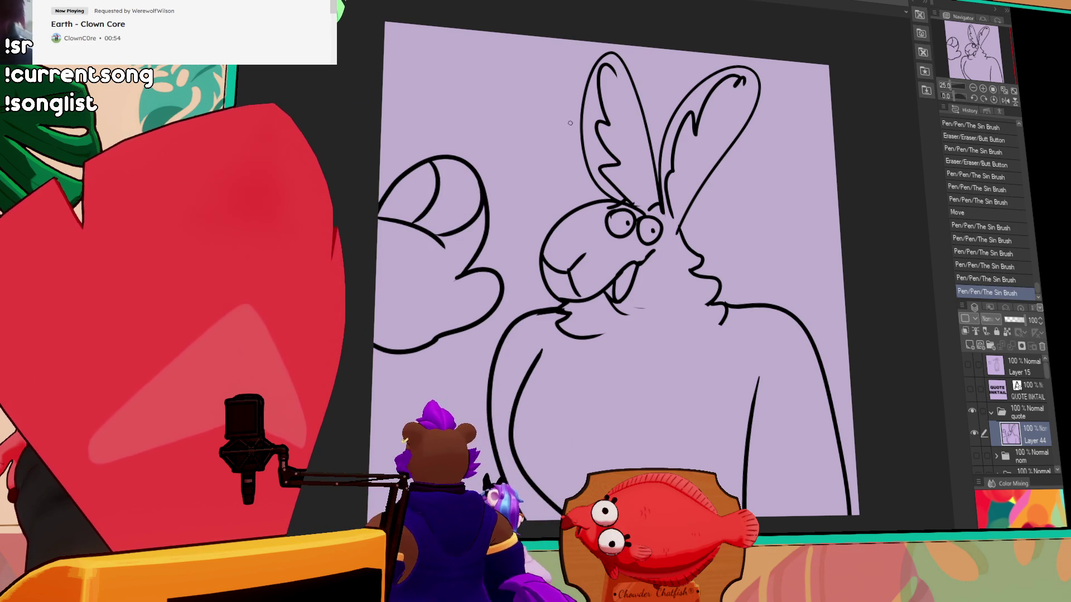
- Add zigzag fur to the left wing and erase the top tip of the left body line
{"action": "left_click_drag", "start_coordinate": [443, 343], "coordinate": [446, 412]}
{"action": "left_click_drag", "start_coordinate": [373, 350], "coordinate": [397, 352]}
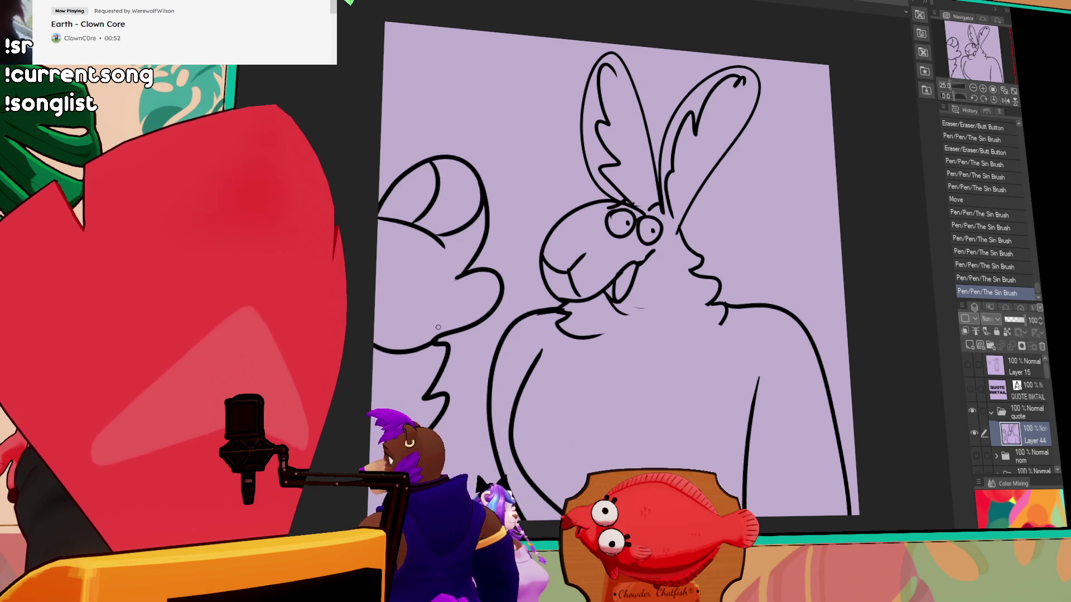
{"action": "left_click_drag", "start_coordinate": [391, 246], "coordinate": [392, 310]}
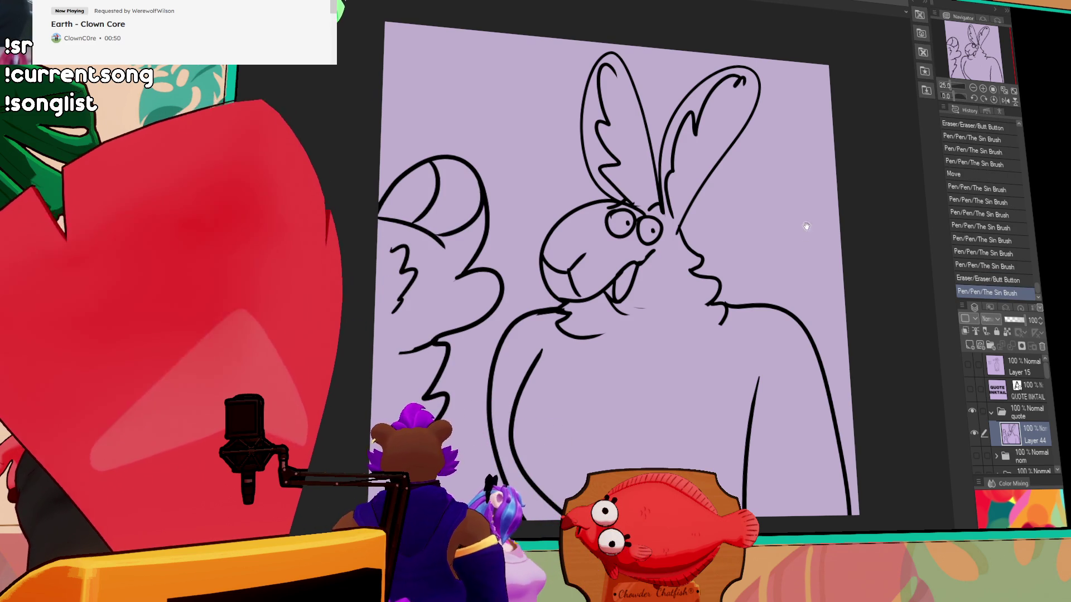
{"action": "left_click_drag", "start_coordinate": [756, 251], "coordinate": [746, 235]}
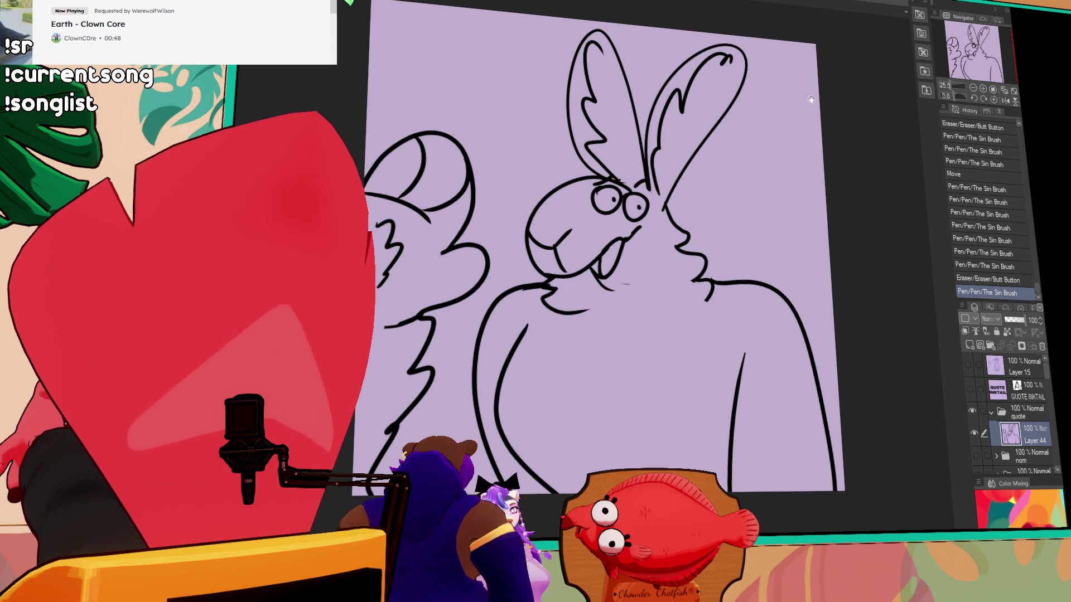
{"action": "left_click_drag", "start_coordinate": [753, 304], "coordinate": [755, 263]}
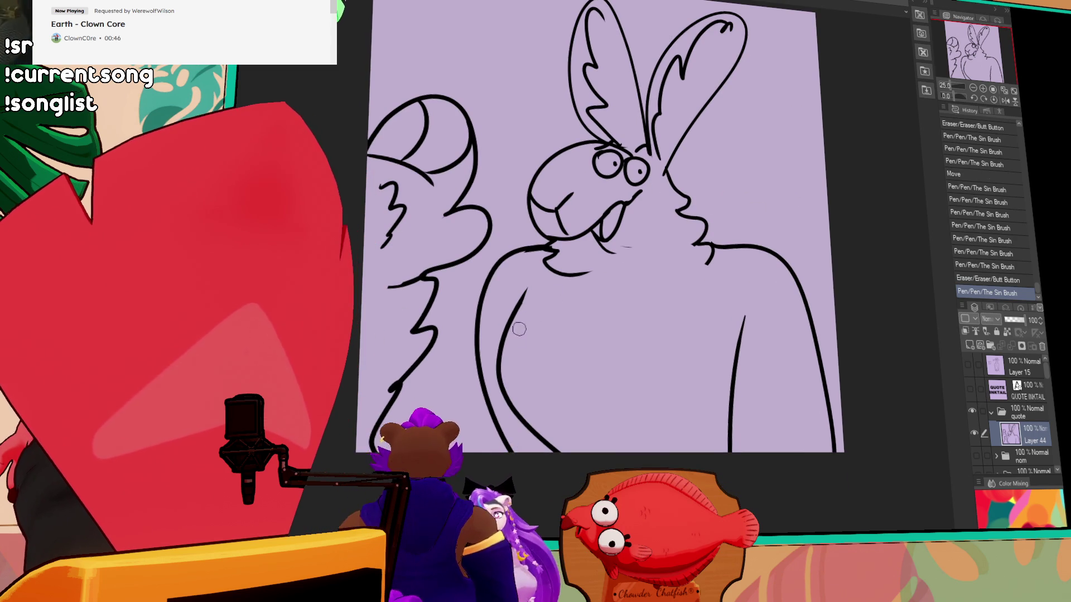
{"action": "left_click_drag", "start_coordinate": [529, 287], "coordinate": [527, 294]}
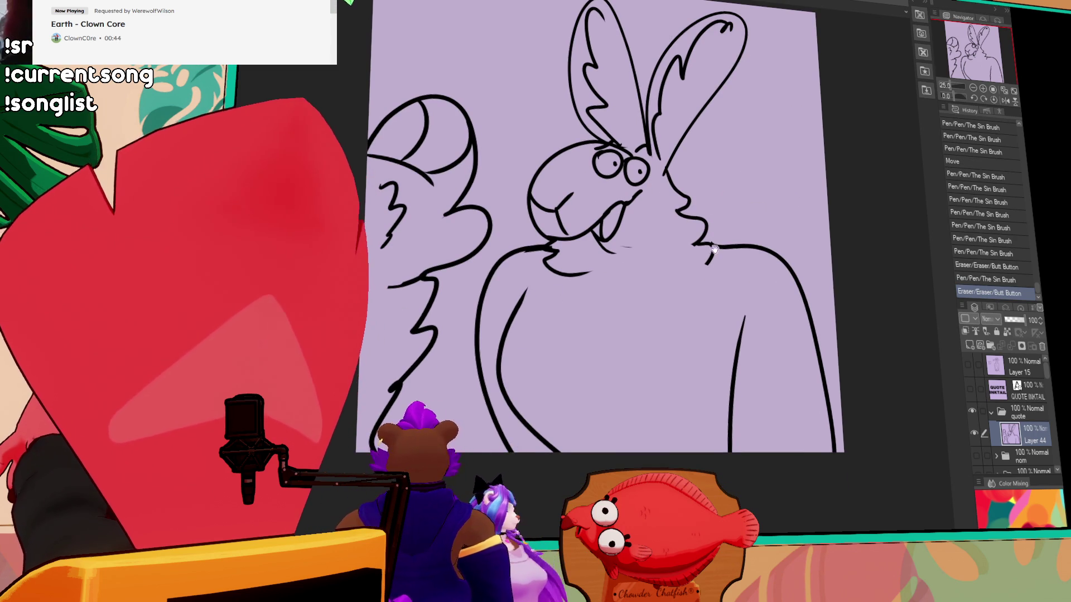
{"action": "left_click_drag", "start_coordinate": [734, 173], "coordinate": [739, 160]}
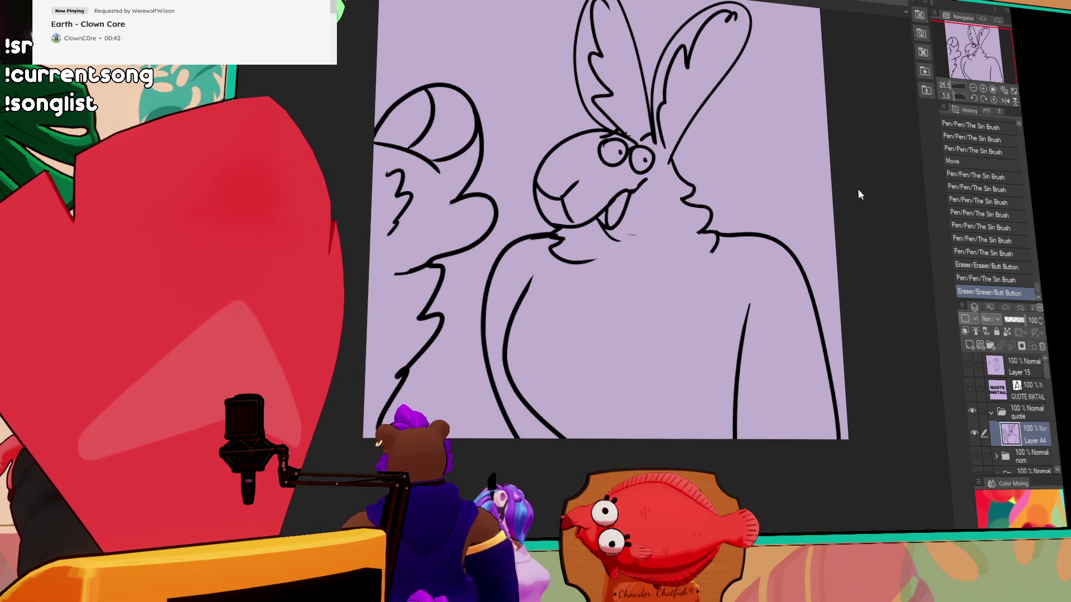
{"action": "mouse_move", "coordinate": [546, 272]}
{"action": "left_mouse_down"}
{"action": "mouse_move", "coordinate": [514, 503]}
{"action": "mouse_move", "coordinate": [558, 235]}
{"action": "left_mouse_up"}
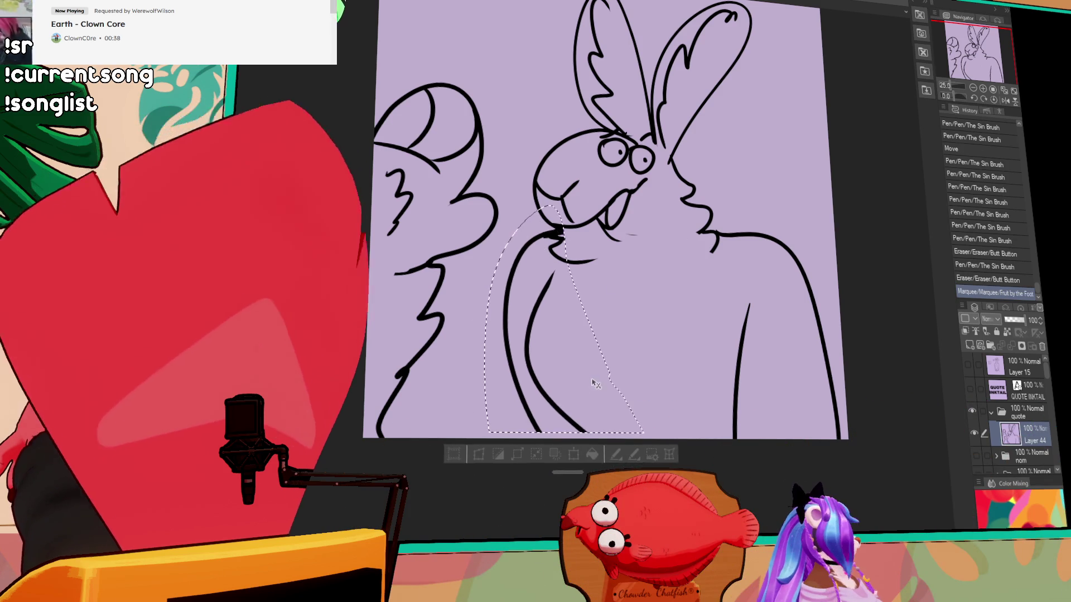
- Shift the left body line about 35 px right and the right line left, then draw an inner curve
{"action": "left_click_drag", "start_coordinate": [641, 274], "coordinate": [660, 273]}
{"action": "key", "text": "ctrl+d"}
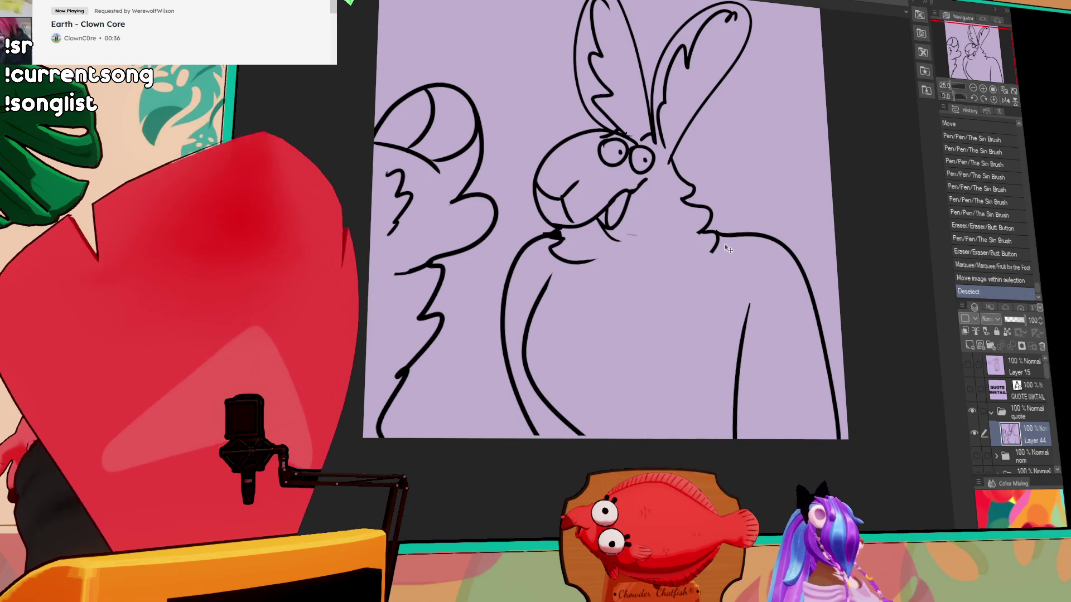
{"action": "left_click_drag", "start_coordinate": [728, 198], "coordinate": [697, 223]}
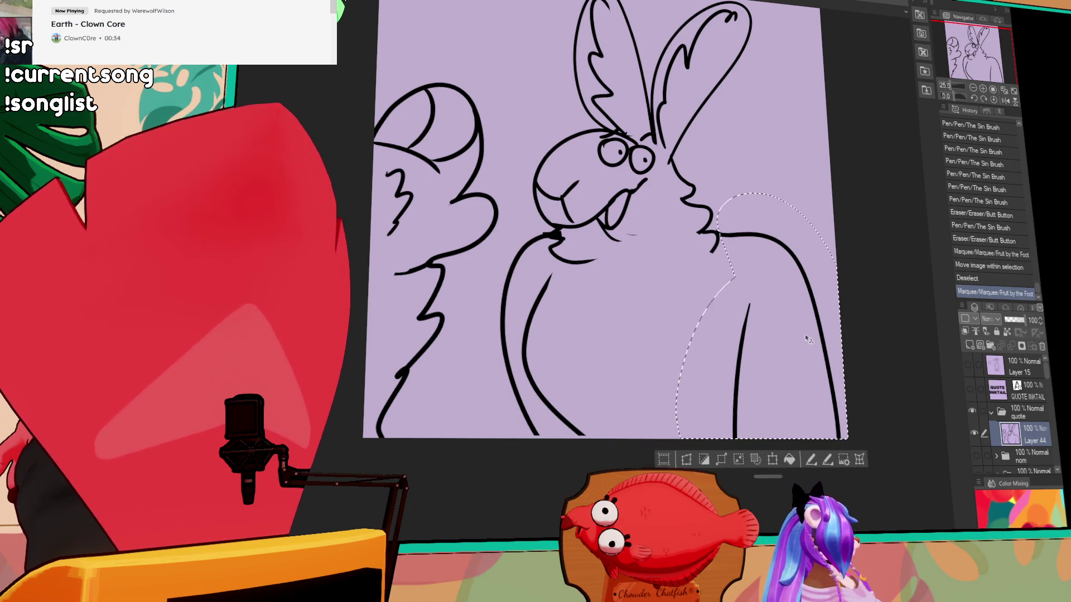
{"action": "left_click_drag", "start_coordinate": [784, 341], "coordinate": [778, 340]}
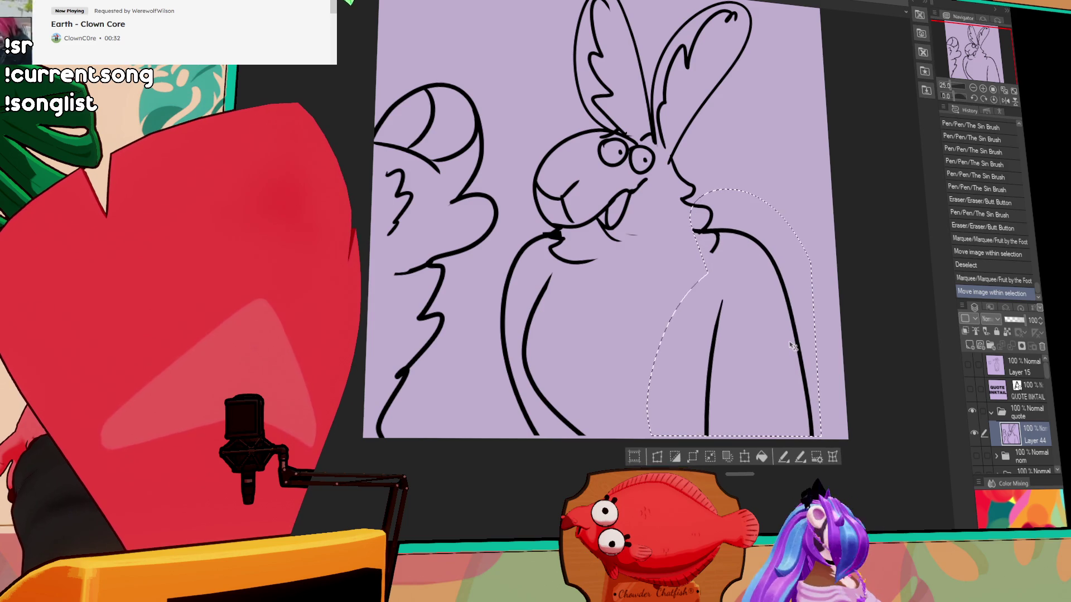
{"action": "key", "text": "ctrl+d"}
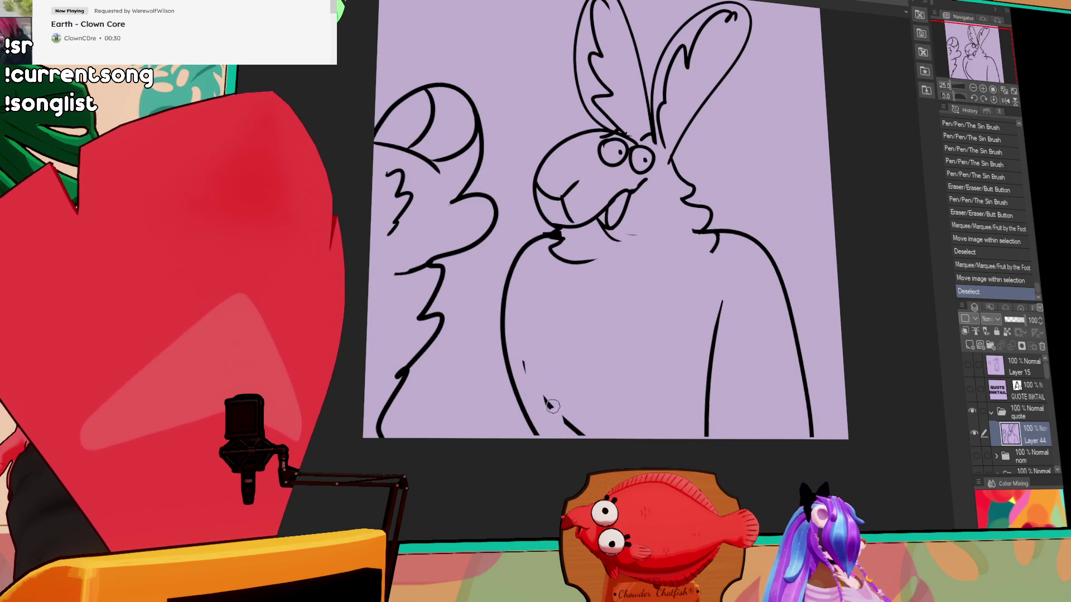
{"action": "left_click", "coordinate": [553, 401]}
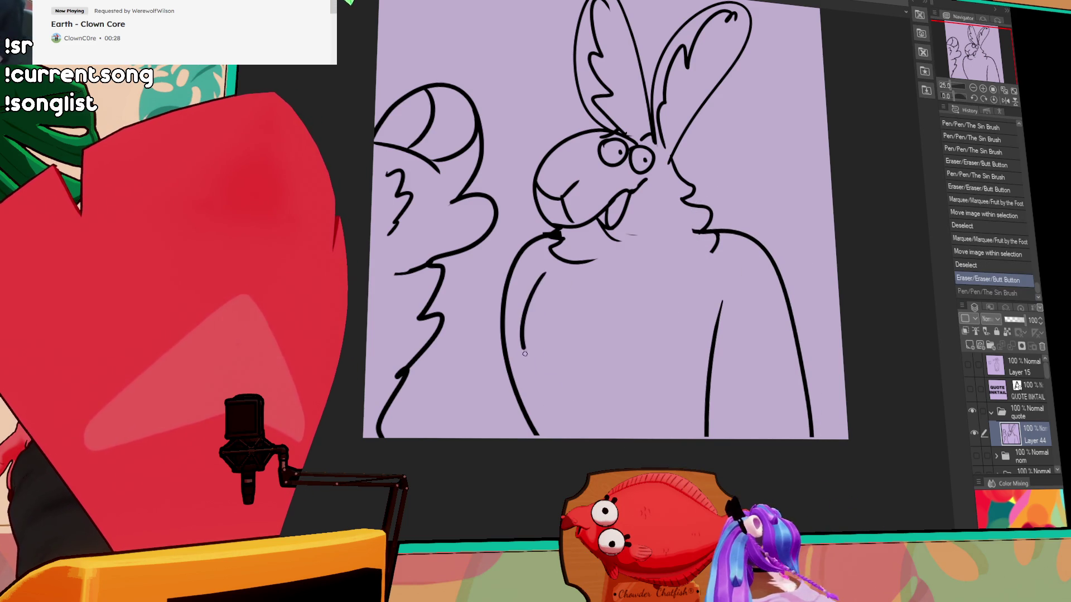
{"action": "mouse_move", "coordinate": [541, 272]}
{"action": "left_mouse_down"}
{"action": "mouse_move", "coordinate": [560, 410]}
{"action": "mouse_move", "coordinate": [587, 437]}
{"action": "left_mouse_up"}
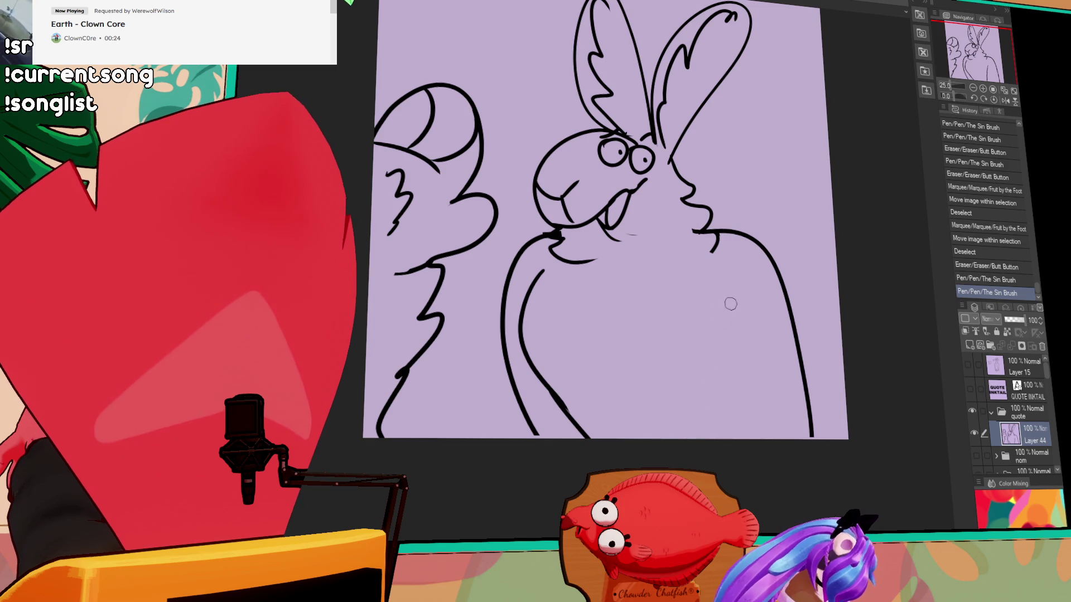
- Draw the rabbit's right body line down to the bottom and erase the small hook at its top
{"action": "left_click_drag", "start_coordinate": [747, 281], "coordinate": [713, 438]}
{"action": "left_click", "coordinate": [742, 290]}
{"action": "left_click", "coordinate": [742, 287]}
- Touch up the rabbit's lower body line
{"action": "left_click", "coordinate": [545, 410]}
{"action": "left_click", "coordinate": [546, 413]}
{"action": "left_click_drag", "start_coordinate": [545, 409], "coordinate": [547, 445]}
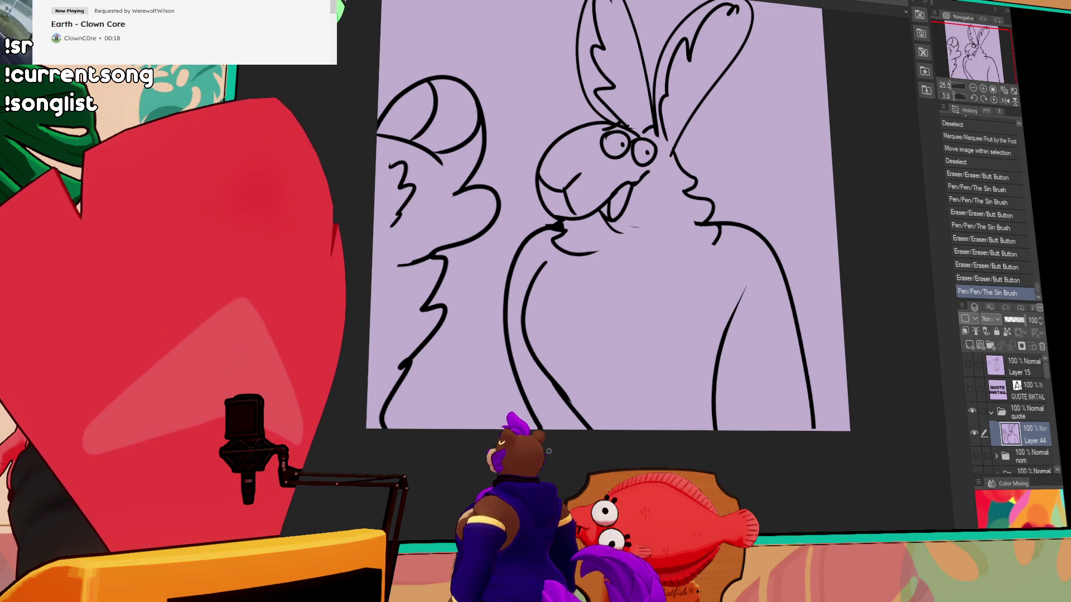
{"action": "left_click_drag", "start_coordinate": [692, 266], "coordinate": [703, 289]}
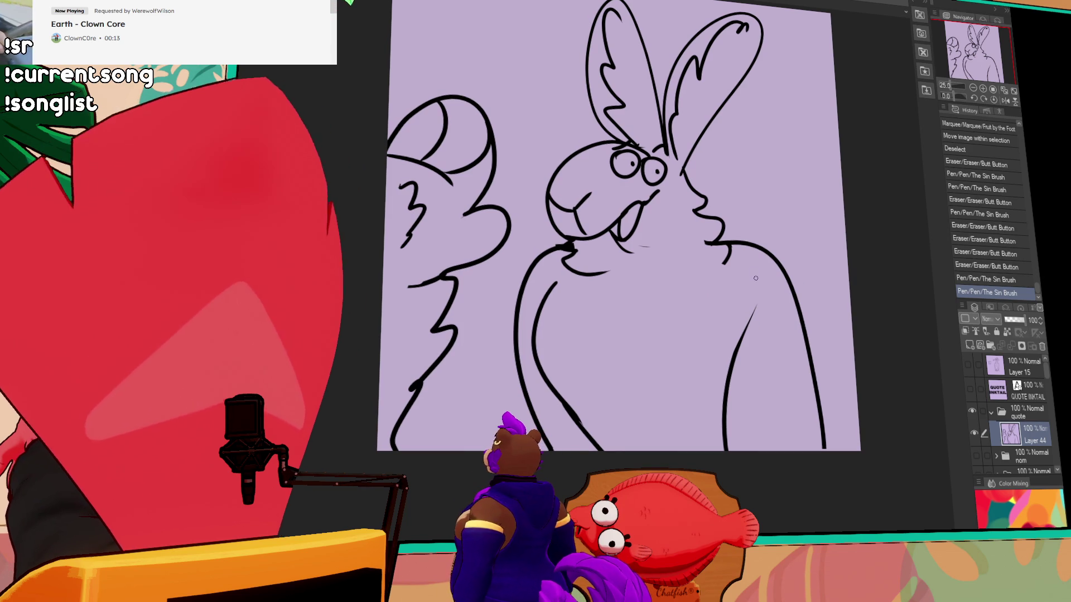
{"action": "left_click_drag", "start_coordinate": [764, 303], "coordinate": [762, 298]}
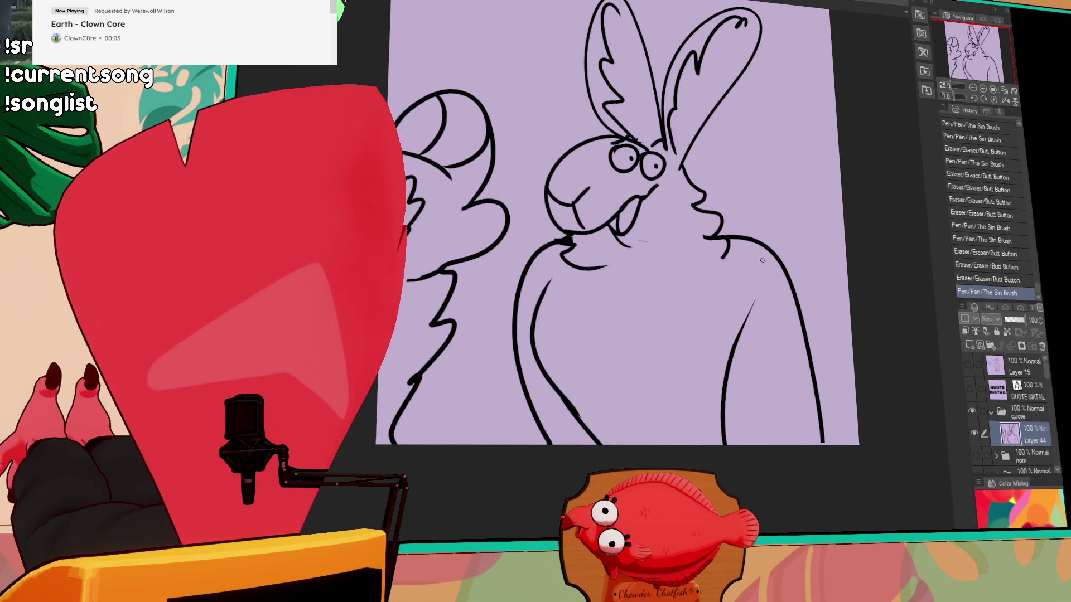
{"action": "left_click_drag", "start_coordinate": [695, 159], "coordinate": [714, 207]}
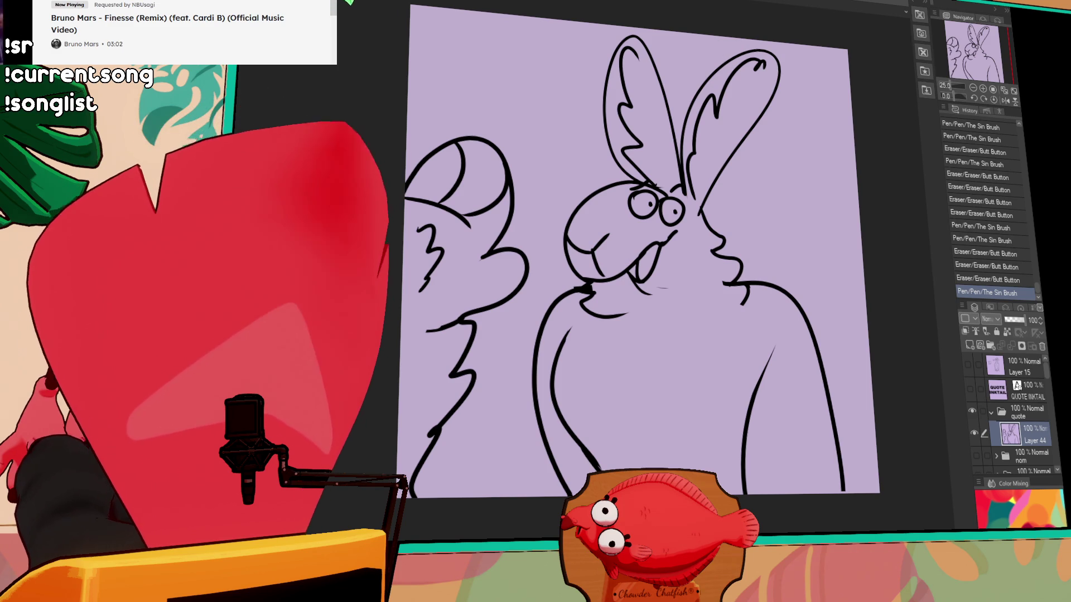
- Try a short forehead stroke, undo and redo it, then redraw the rabbit's body line
{"action": "left_click_drag", "start_coordinate": [651, 185], "coordinate": [658, 182]}
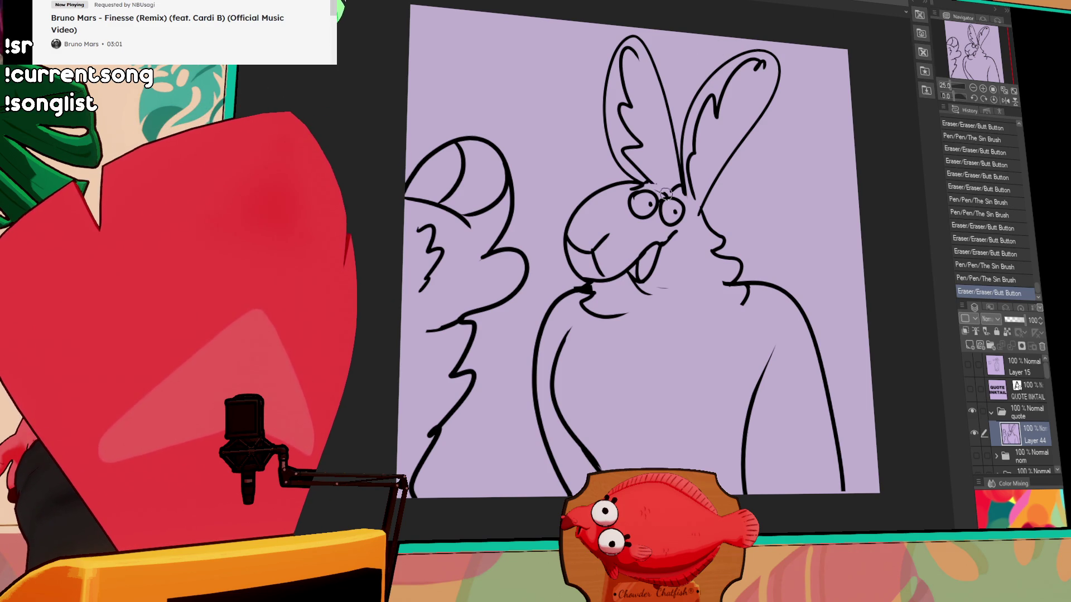
{"action": "key", "text": "ctrl+z"}
{"action": "scroll", "coordinate": [742, 167], "scroll_direction": "down", "scroll_amount": 3}
{"action": "key", "text": "ctrl+y"}
{"action": "left_click_drag", "start_coordinate": [757, 282], "coordinate": [725, 402]}
- Draw a small caret-shaped fur mark in the middle of the rabbit's chest
{"action": "left_click_drag", "start_coordinate": [792, 313], "coordinate": [787, 335]}
{"action": "scroll", "coordinate": [787, 323], "scroll_direction": "up", "scroll_amount": 2}
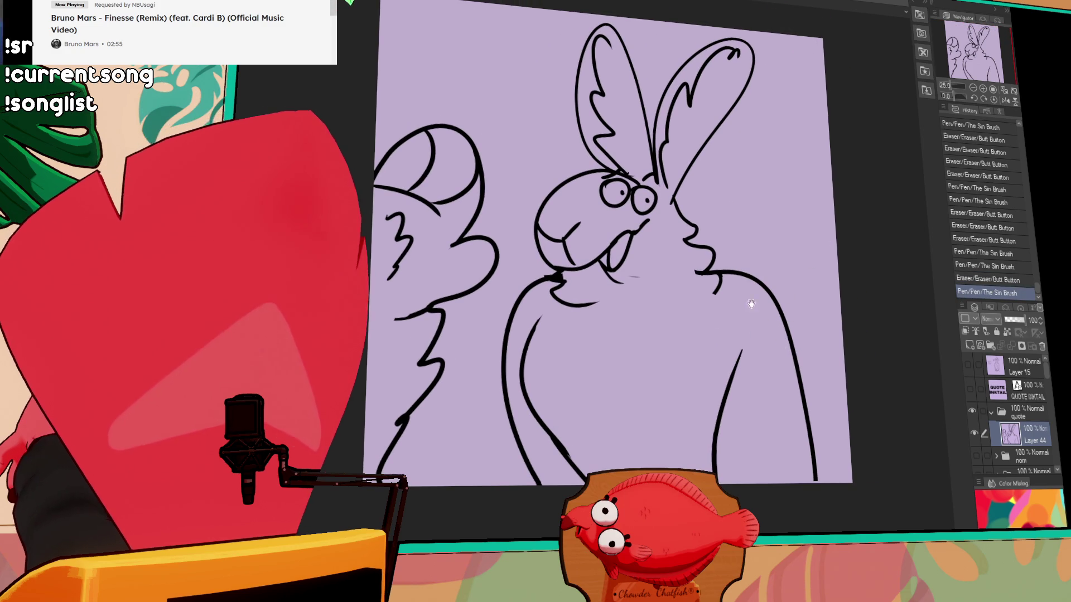
{"action": "mouse_move", "coordinate": [606, 412]}
{"action": "left_mouse_down"}
{"action": "mouse_move", "coordinate": [626, 402]}
{"action": "mouse_move", "coordinate": [645, 416]}
{"action": "left_mouse_up"}
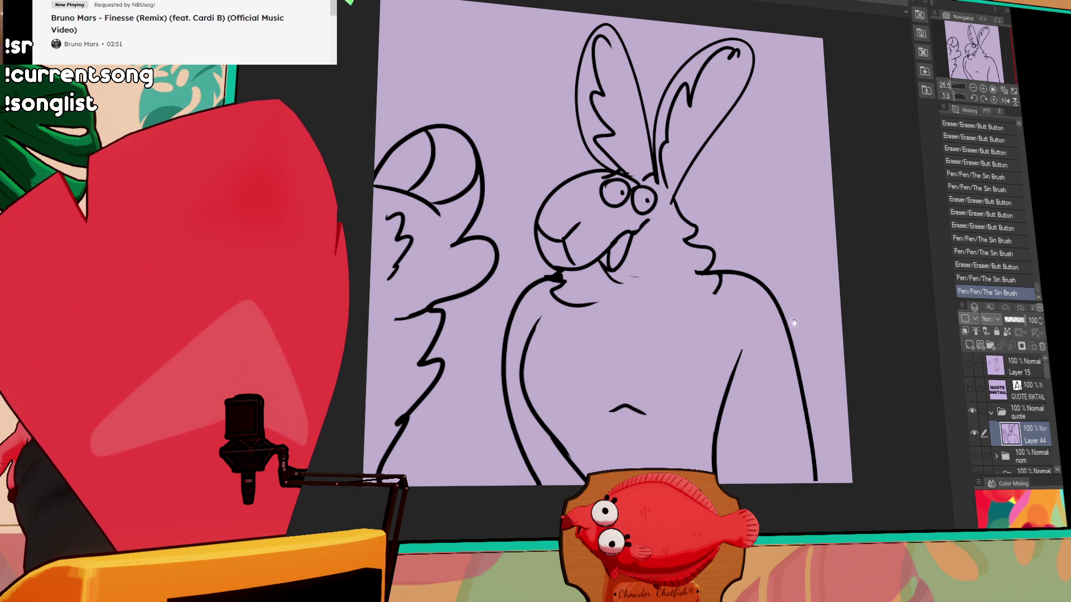
{"action": "left_click_drag", "start_coordinate": [781, 279], "coordinate": [776, 294]}
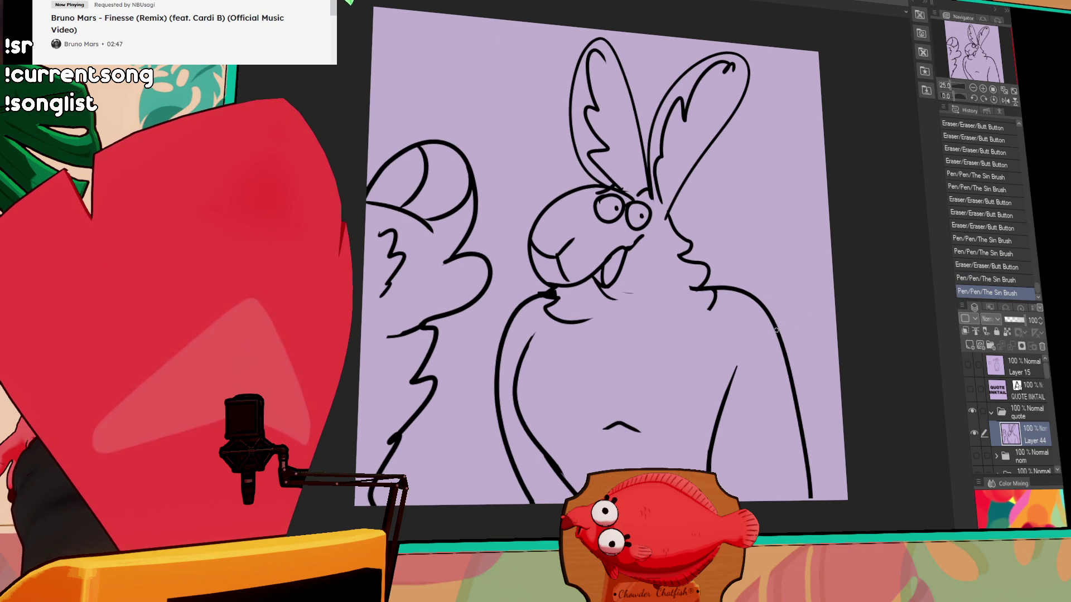
- Draw the right wing's top and lower curves, replacing short strokes with longer ones
{"action": "left_click_drag", "start_coordinate": [751, 256], "coordinate": [779, 258]}
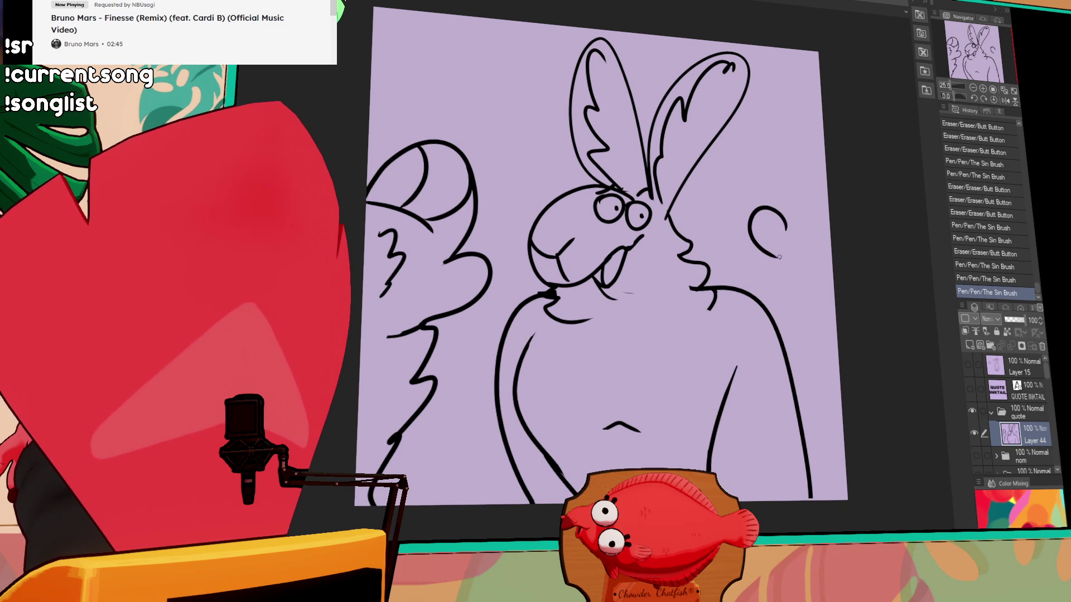
{"action": "key", "text": "ctrl+z"}
{"action": "left_click_drag", "start_coordinate": [823, 134], "coordinate": [786, 226]}
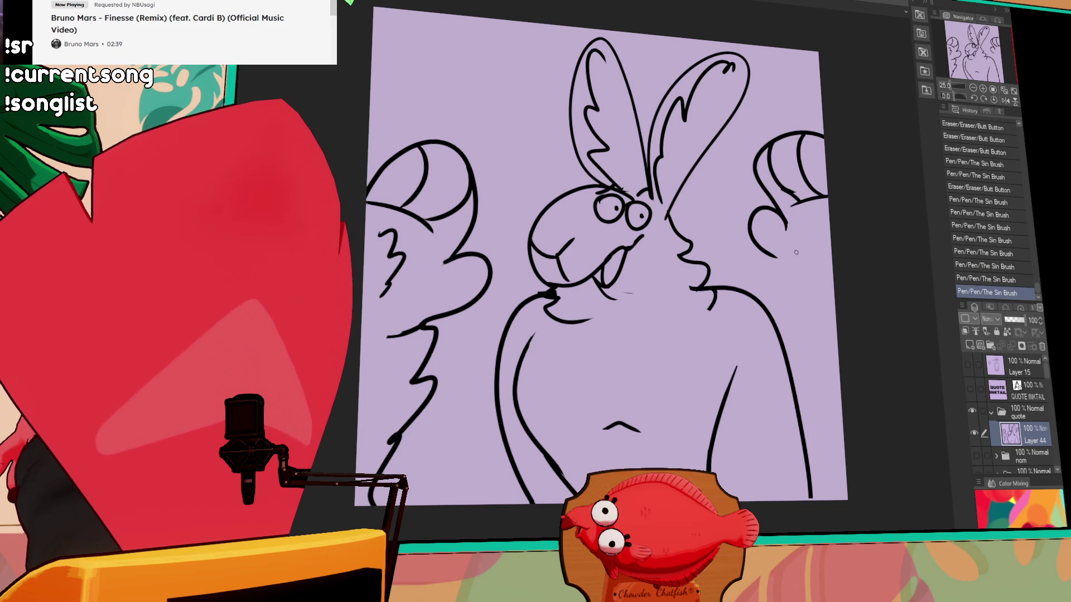
{"action": "key", "text": "ctrl+z"}
{"action": "left_click_drag", "start_coordinate": [772, 255], "coordinate": [804, 263]}
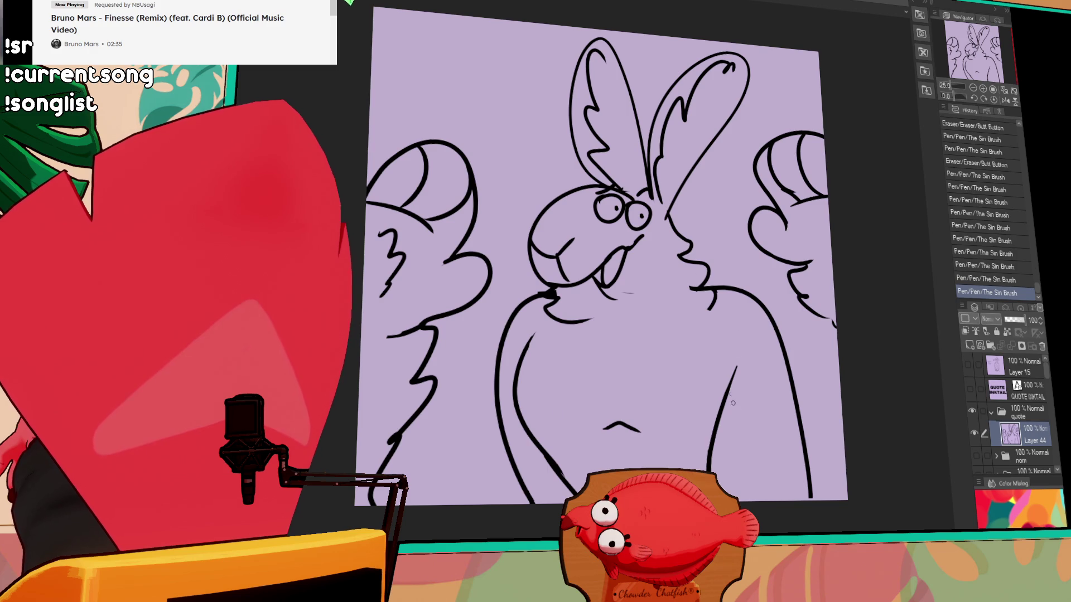
{"action": "left_click_drag", "start_coordinate": [845, 427], "coordinate": [819, 452]}
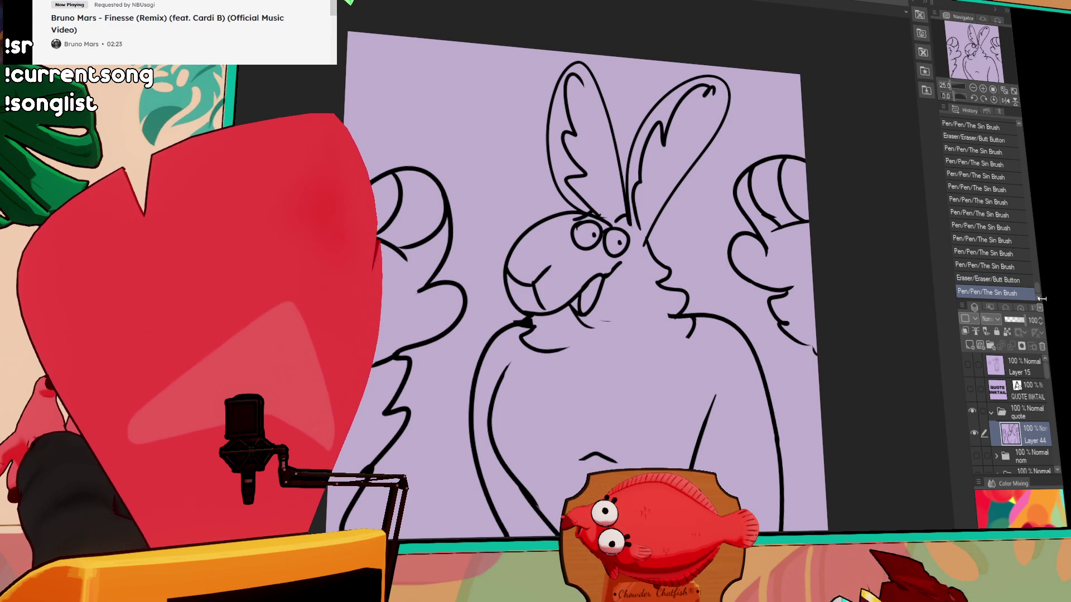
{"action": "left_click", "coordinate": [968, 344]}
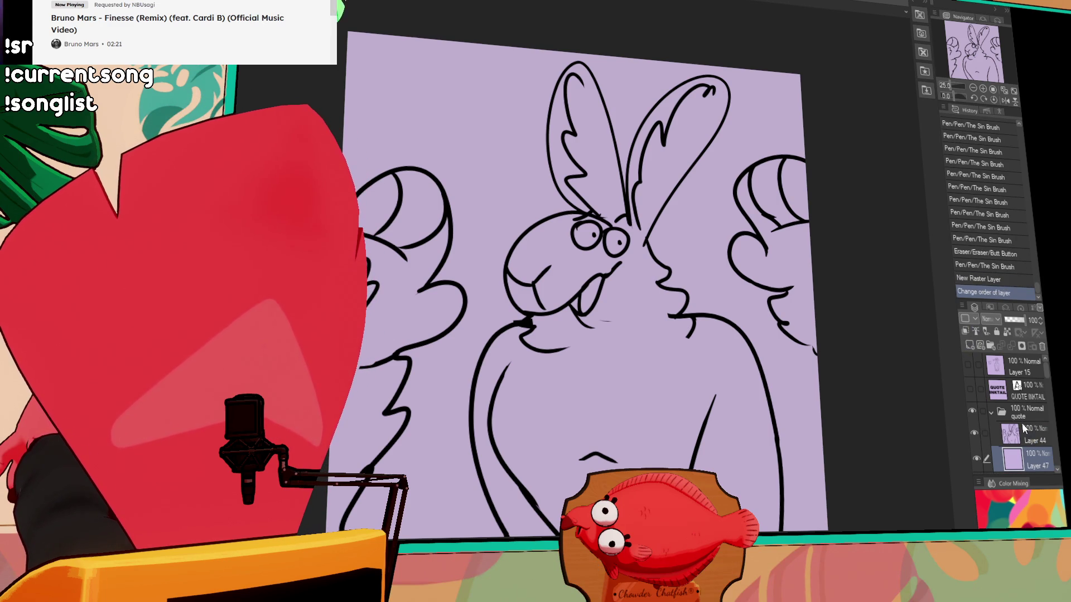
{"action": "left_click_drag", "start_coordinate": [1029, 438], "coordinate": [1023, 470]}
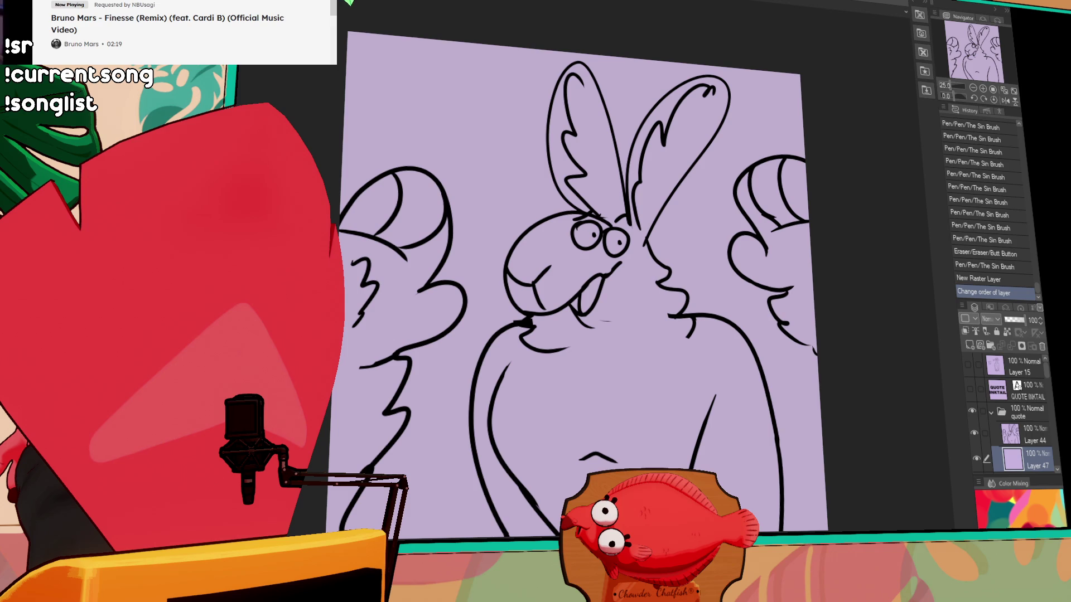
{"action": "left_click_drag", "start_coordinate": [488, 241], "coordinate": [422, 538]}
{"action": "key", "text": "ctrl+z"}
{"action": "left_click", "coordinate": [1032, 434]}
{"action": "left_click", "coordinate": [996, 333]}
{"action": "left_click", "coordinate": [977, 332]}
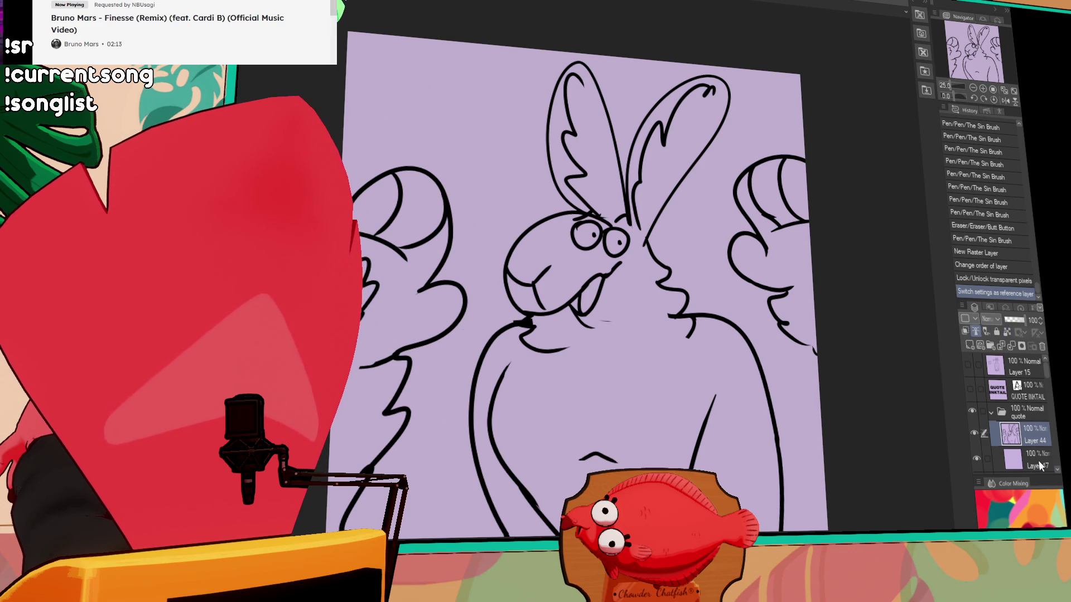
{"action": "left_click", "coordinate": [1031, 460]}
{"action": "left_click_drag", "start_coordinate": [448, 377], "coordinate": [429, 135]}
{"action": "left_click_drag", "start_coordinate": [360, 114], "coordinate": [446, 379]}
{"action": "left_click_drag", "start_coordinate": [834, 394], "coordinate": [831, 391]}
{"action": "left_click_drag", "start_coordinate": [713, 305], "coordinate": [711, 312]}
{"action": "left_click_drag", "start_coordinate": [689, 257], "coordinate": [466, 361]}
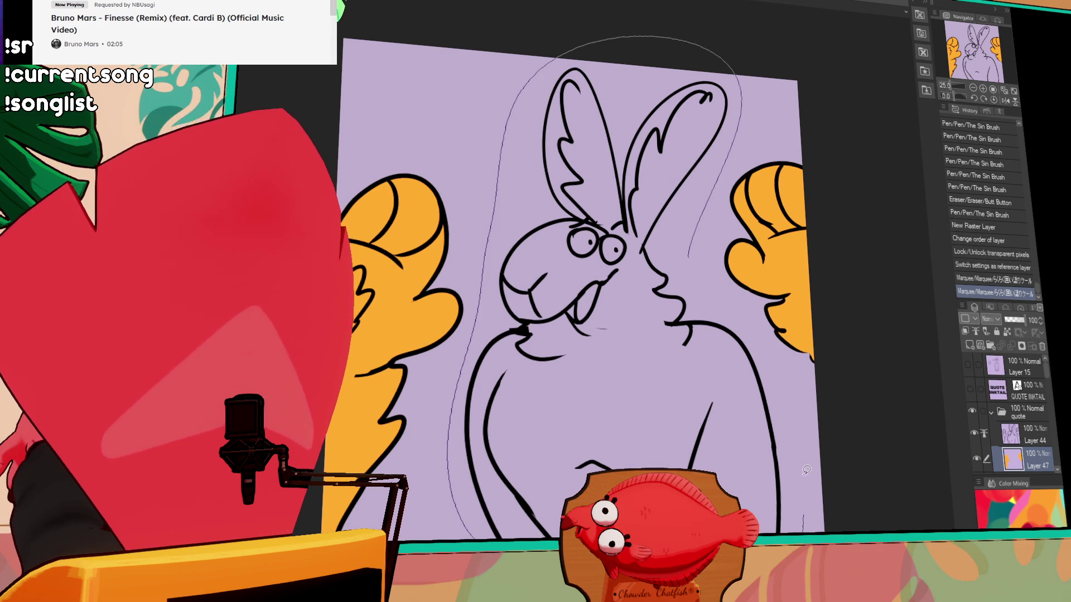
{"action": "mouse_move", "coordinate": [471, 536]}
{"action": "left_mouse_down"}
{"action": "mouse_move", "coordinate": [689, 265]}
{"action": "mouse_move", "coordinate": [744, 253]}
{"action": "left_mouse_up"}
{"action": "left_click", "coordinate": [1015, 434]}
{"action": "key", "text": "Delete"}
{"action": "left_click", "coordinate": [1026, 454]}
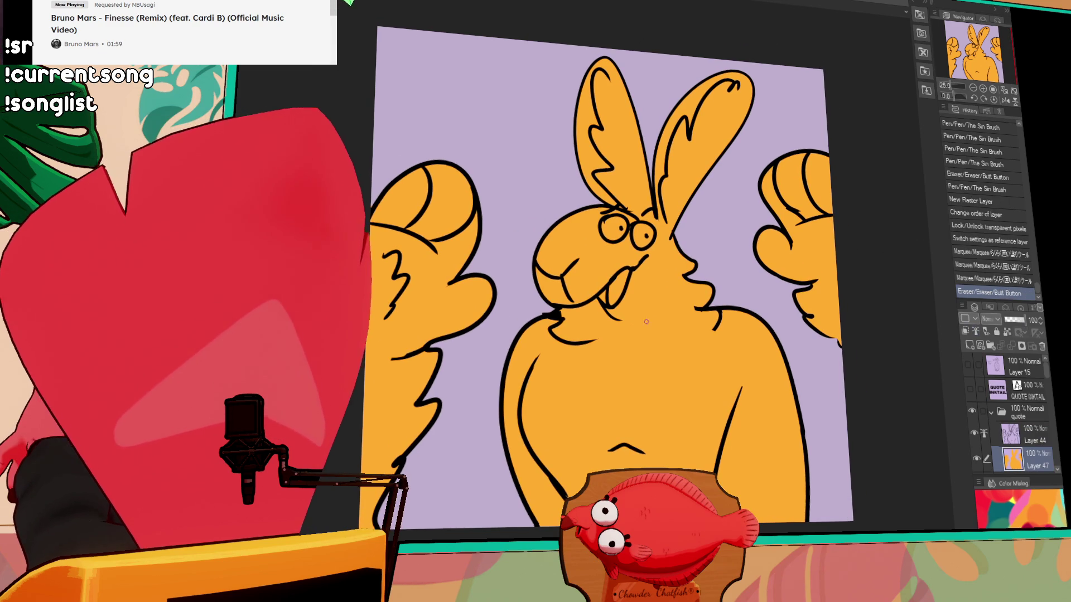
{"action": "left_click_drag", "start_coordinate": [618, 283], "coordinate": [615, 286]}
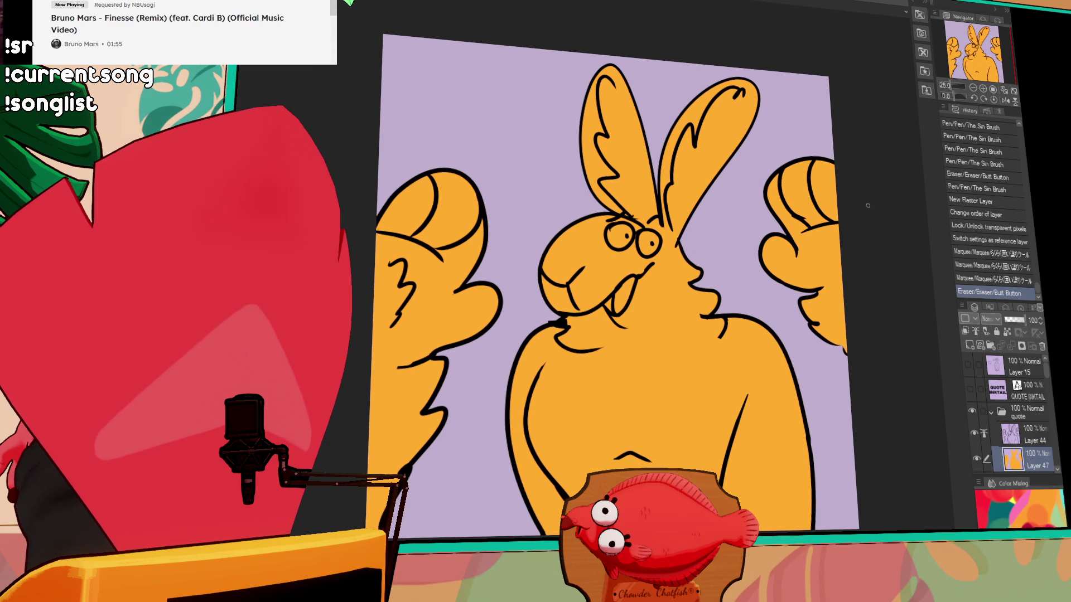
{"action": "left_click_drag", "start_coordinate": [835, 235], "coordinate": [832, 220]}
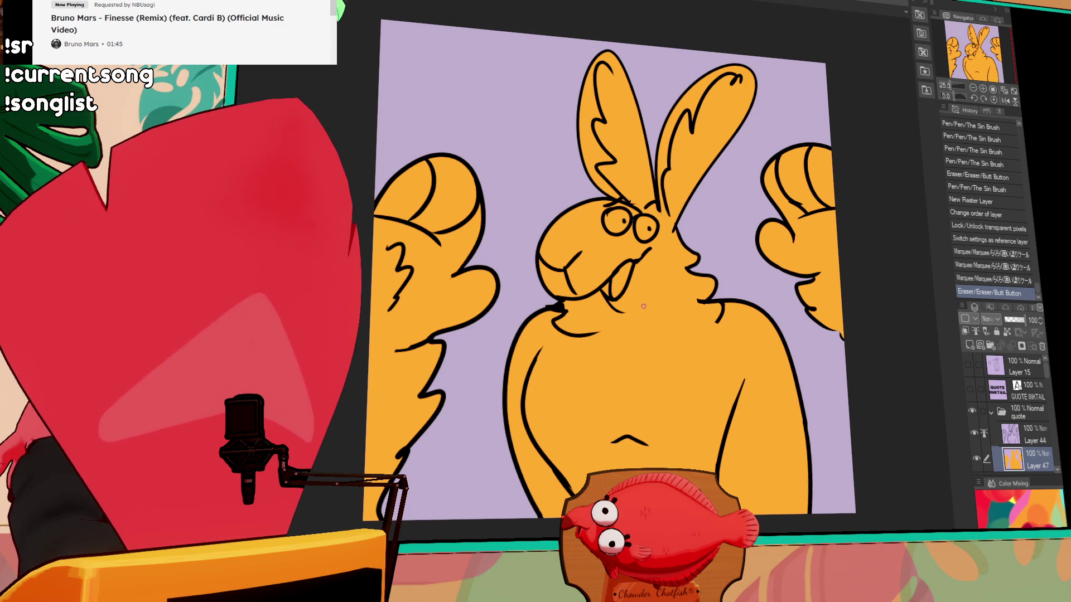
- Extend the cream highlight down the neck and fill the chest fluff outline solid cream
{"action": "scroll", "coordinate": [645, 305], "scroll_direction": "up", "scroll_amount": 3}
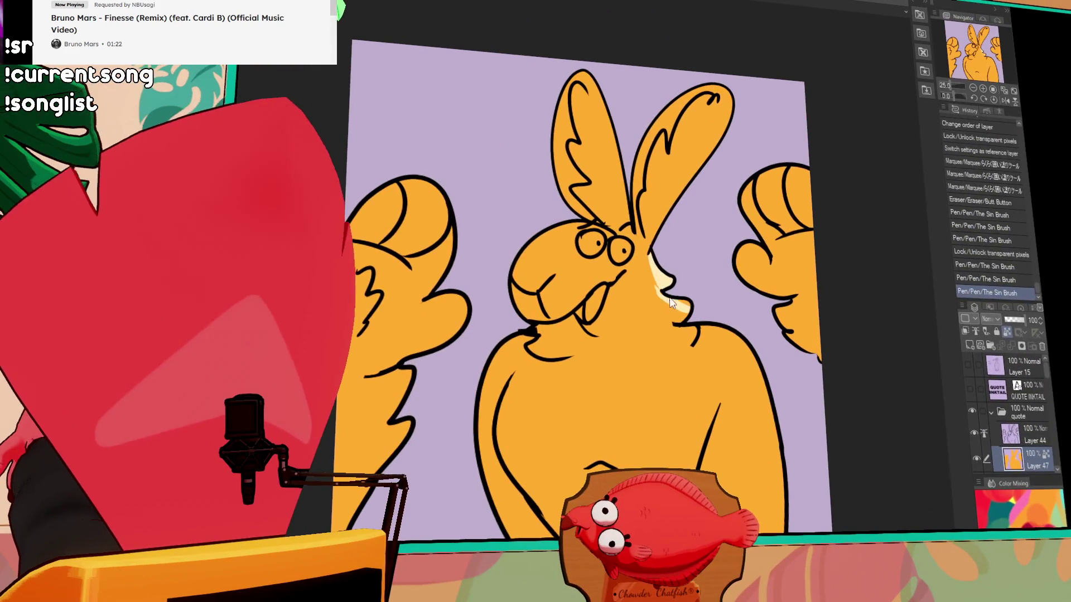
{"action": "key", "text": "ctrl+z"}
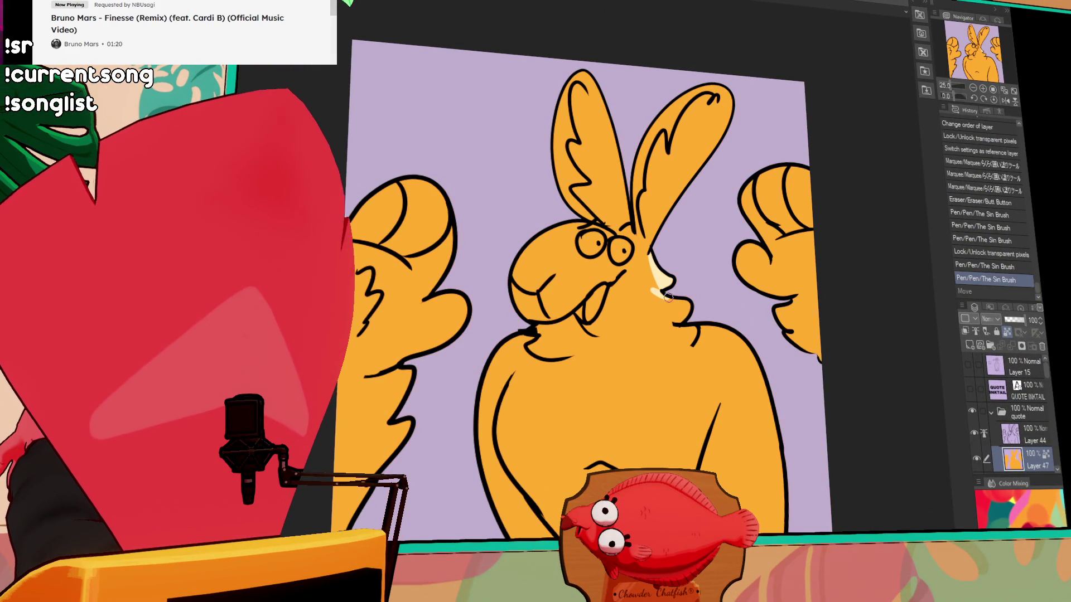
{"action": "mouse_move", "coordinate": [667, 298]}
{"action": "left_mouse_down"}
{"action": "mouse_move", "coordinate": [683, 312]}
{"action": "mouse_move", "coordinate": [669, 329]}
{"action": "mouse_move", "coordinate": [682, 326]}
{"action": "left_mouse_up"}
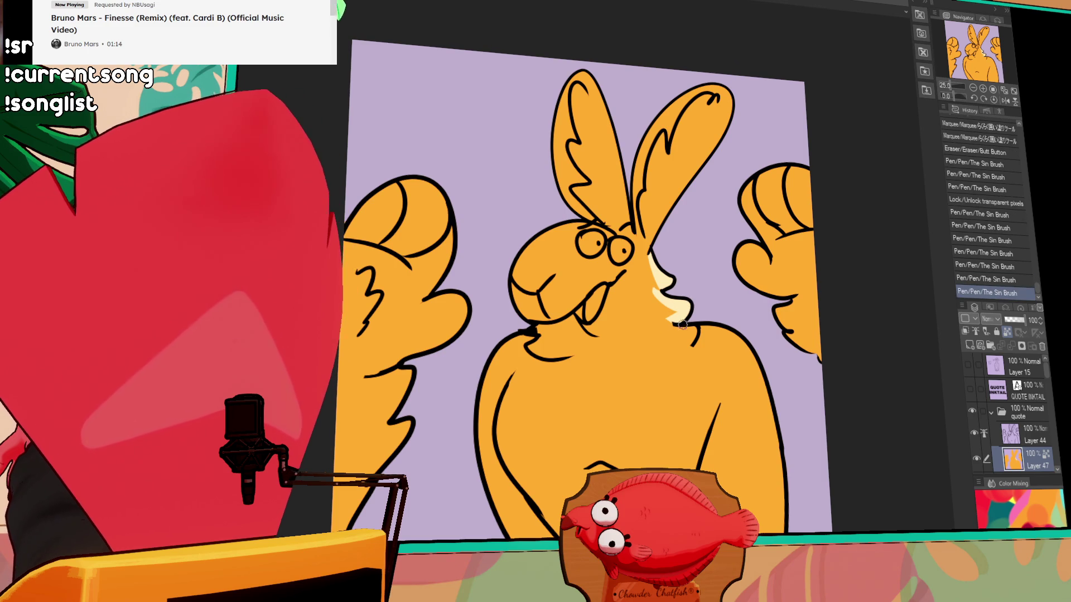
{"action": "left_click_drag", "start_coordinate": [683, 329], "coordinate": [678, 350]}
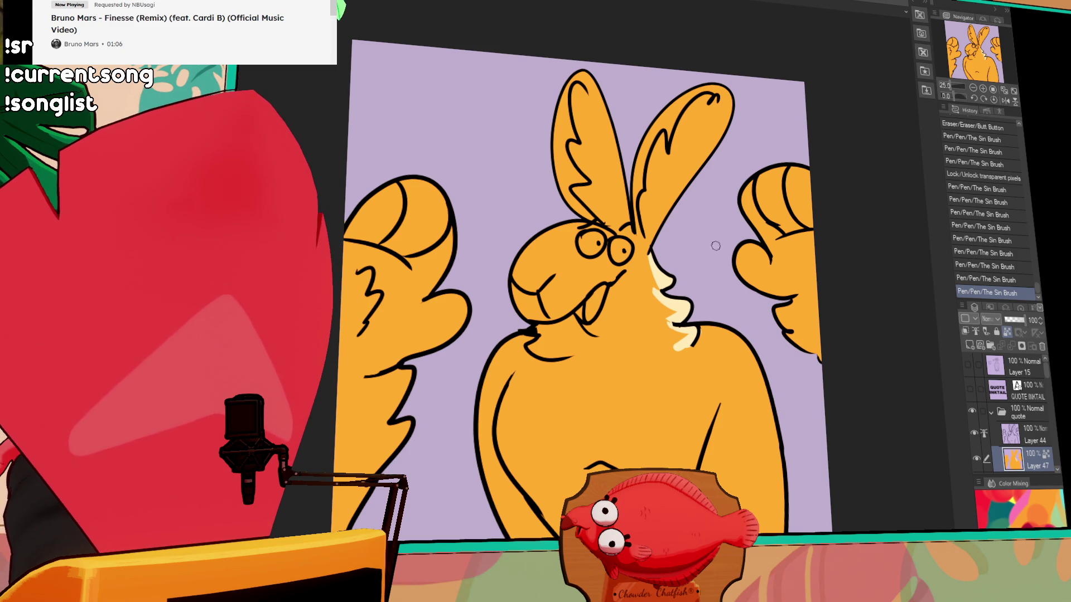
{"action": "mouse_move", "coordinate": [619, 327]}
{"action": "left_mouse_down"}
{"action": "mouse_move", "coordinate": [594, 338]}
{"action": "mouse_move", "coordinate": [647, 299]}
{"action": "left_mouse_up"}
{"action": "key", "text": "ctrl+z"}
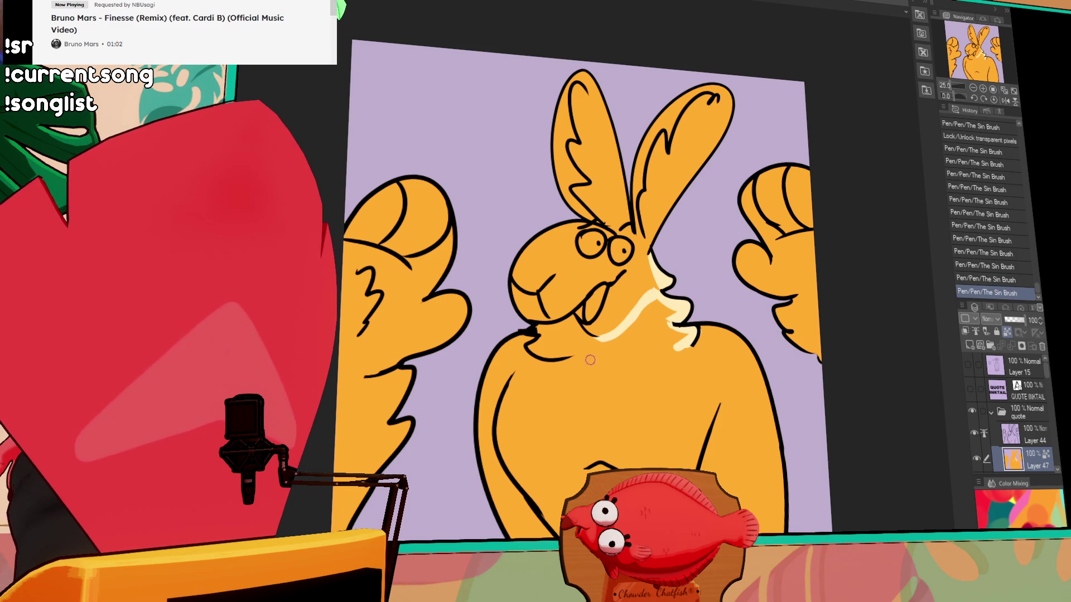
{"action": "left_click", "coordinate": [647, 342]}
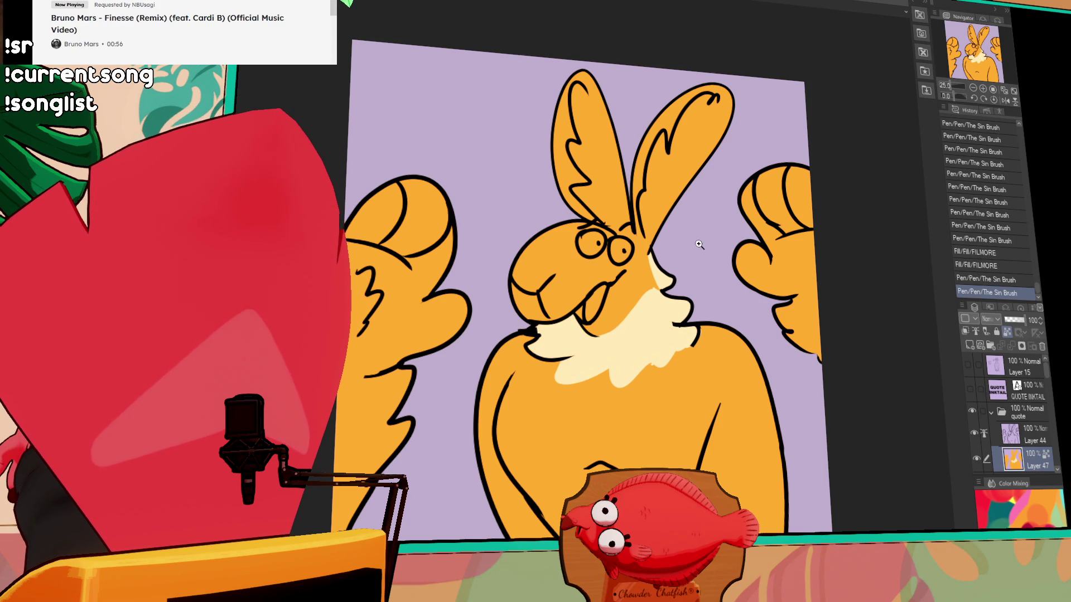
- Add cream markings on the cheek below the eye and beside the right eye
{"action": "left_click_drag", "start_coordinate": [617, 284], "coordinate": [626, 315]}
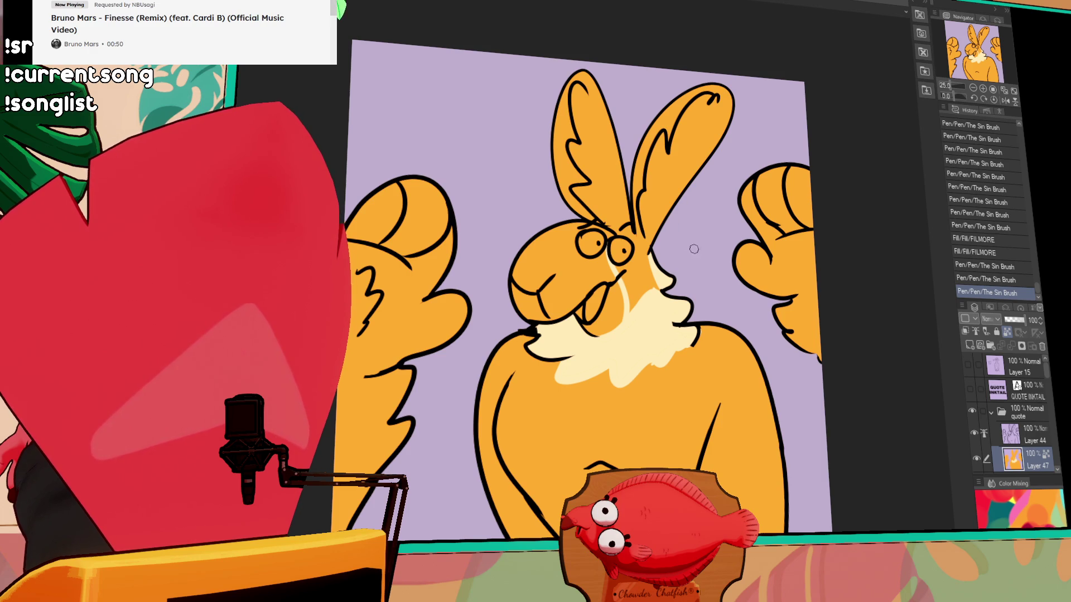
{"action": "left_click_drag", "start_coordinate": [621, 282], "coordinate": [628, 286]}
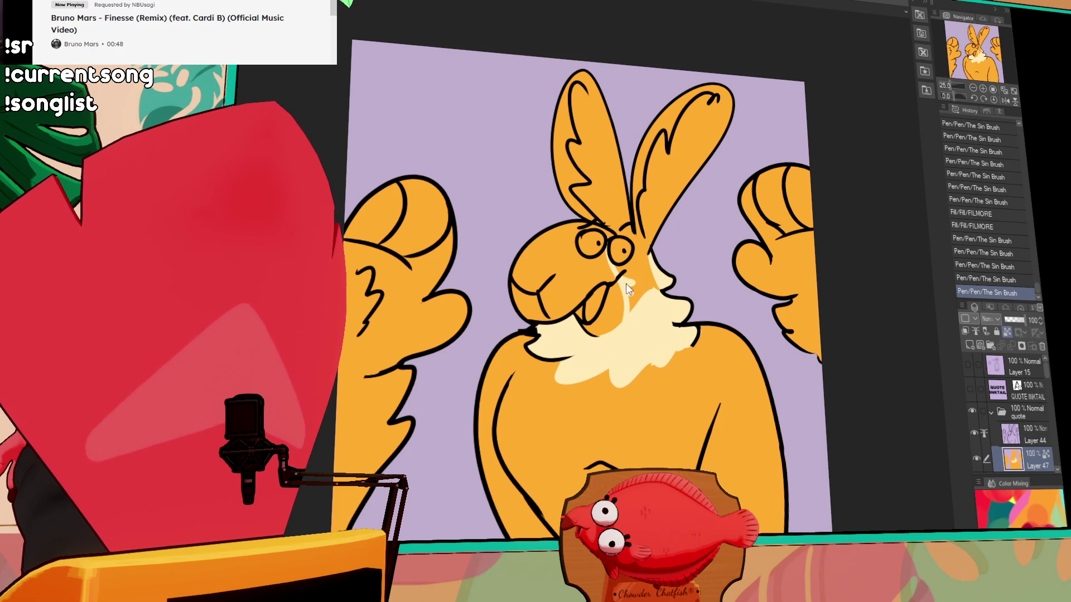
{"action": "left_click_drag", "start_coordinate": [622, 236], "coordinate": [650, 270]}
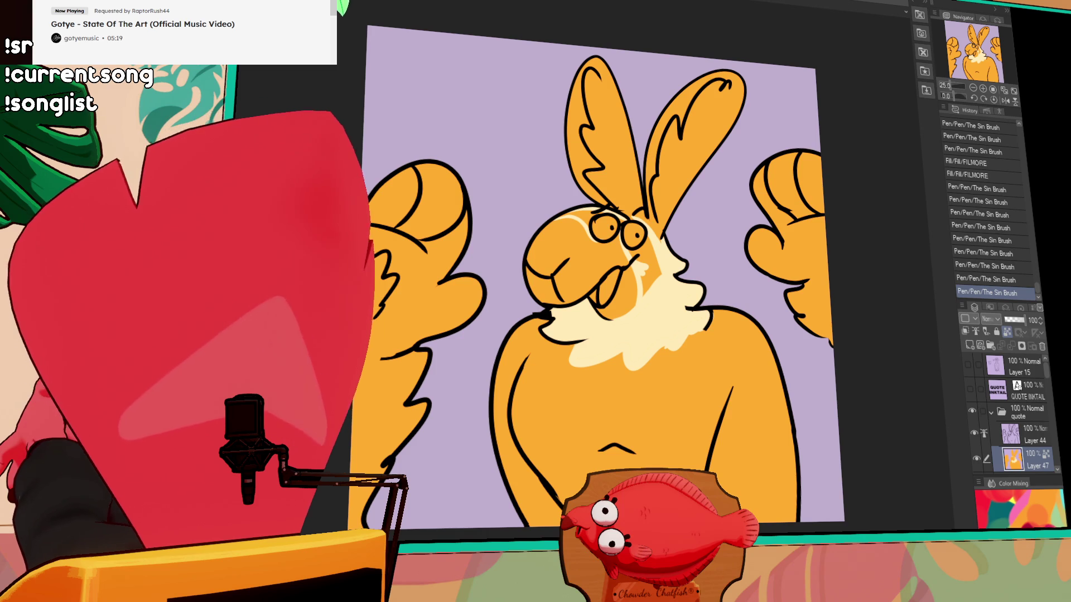
- Touch up the cream chest fluff, undoing a stray stroke
{"action": "left_click_drag", "start_coordinate": [642, 275], "coordinate": [668, 286]}
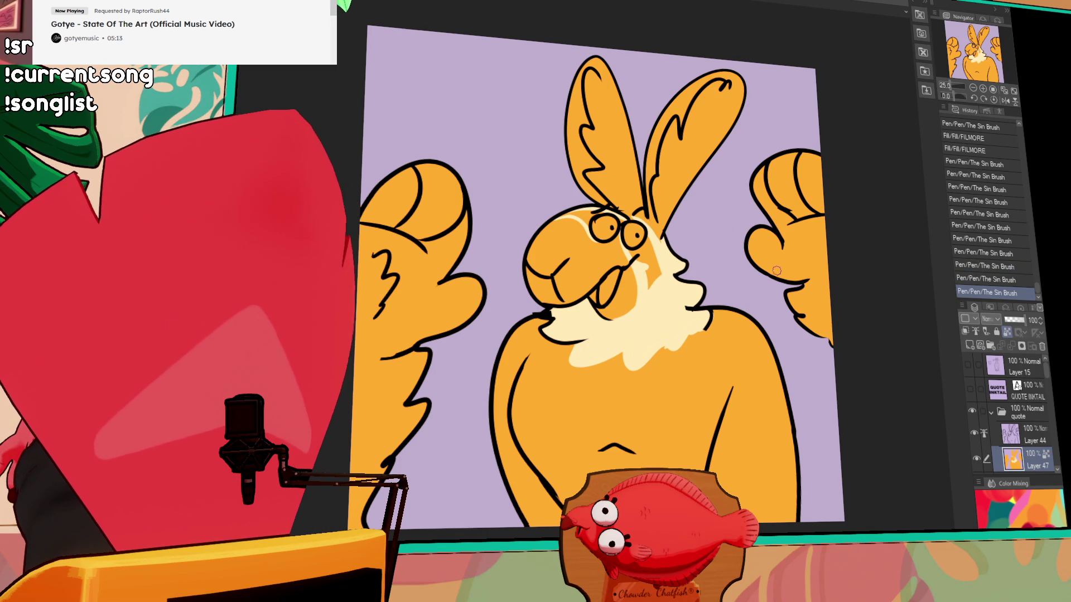
{"action": "mouse_move", "coordinate": [751, 281]}
{"action": "left_mouse_down"}
{"action": "mouse_move", "coordinate": [767, 249]}
{"action": "mouse_move", "coordinate": [779, 251]}
{"action": "left_mouse_up"}
{"action": "key", "text": "ctrl+z"}
{"action": "left_click_drag", "start_coordinate": [711, 273], "coordinate": [719, 269]}
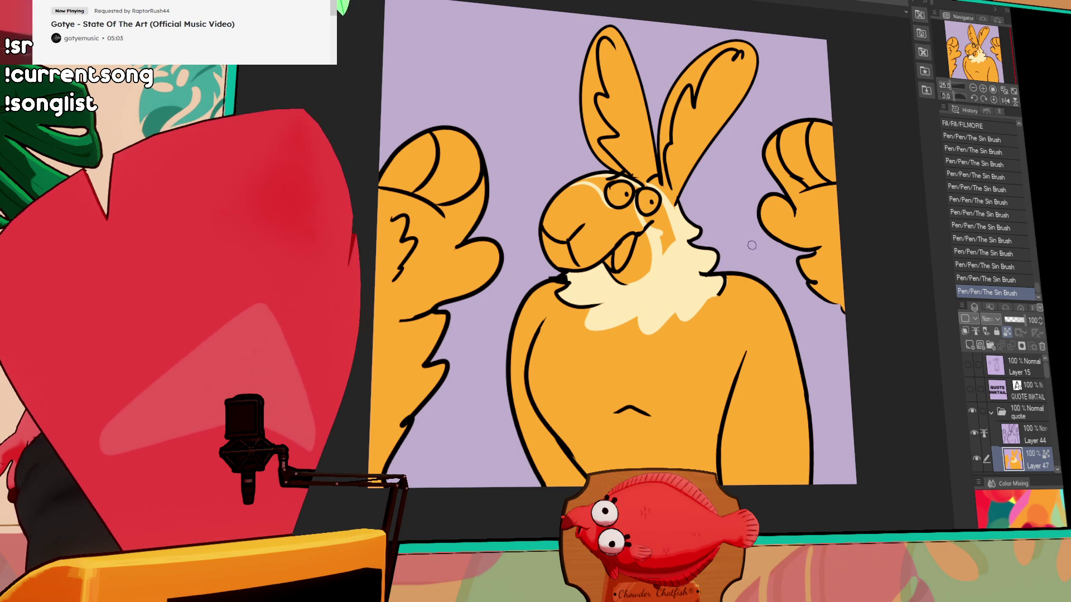
- Add cream highlights along the lower body and a first brown stroke on the right shoulder
{"action": "left_click_drag", "start_coordinate": [734, 380], "coordinate": [732, 336]}
{"action": "left_click_drag", "start_coordinate": [729, 401], "coordinate": [725, 439]}
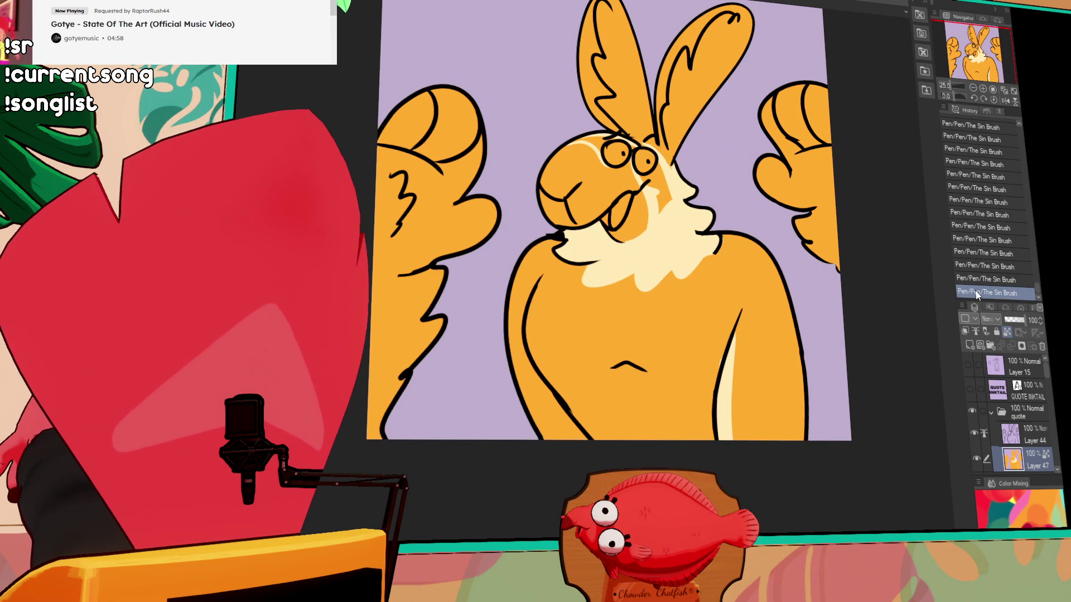
{"action": "left_click_drag", "start_coordinate": [729, 333], "coordinate": [715, 297]}
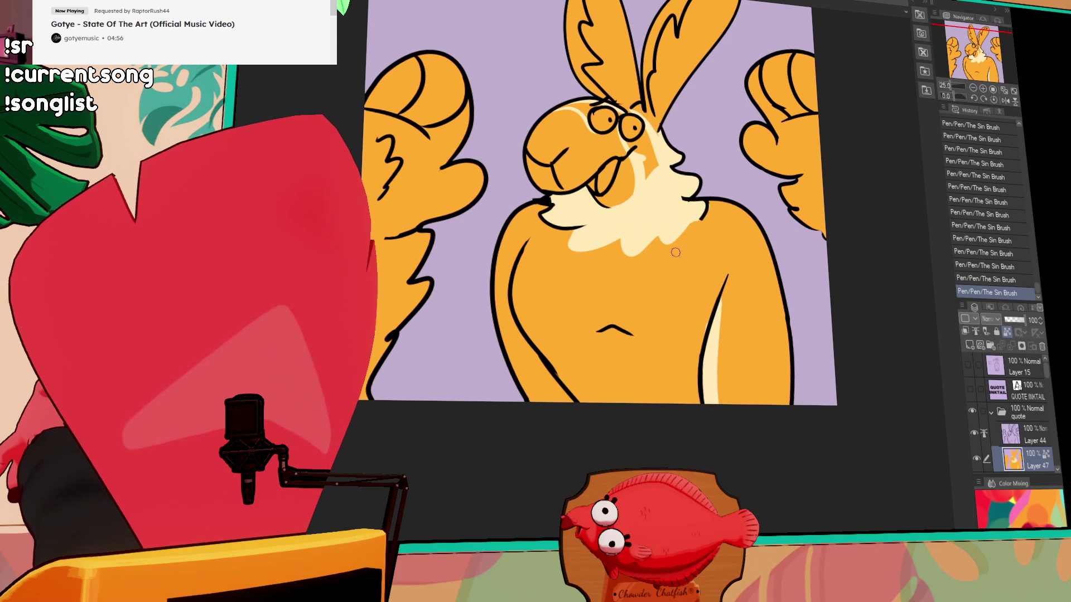
{"action": "key", "text": "ctrl+z"}
{"action": "key", "text": "ctrl+y"}
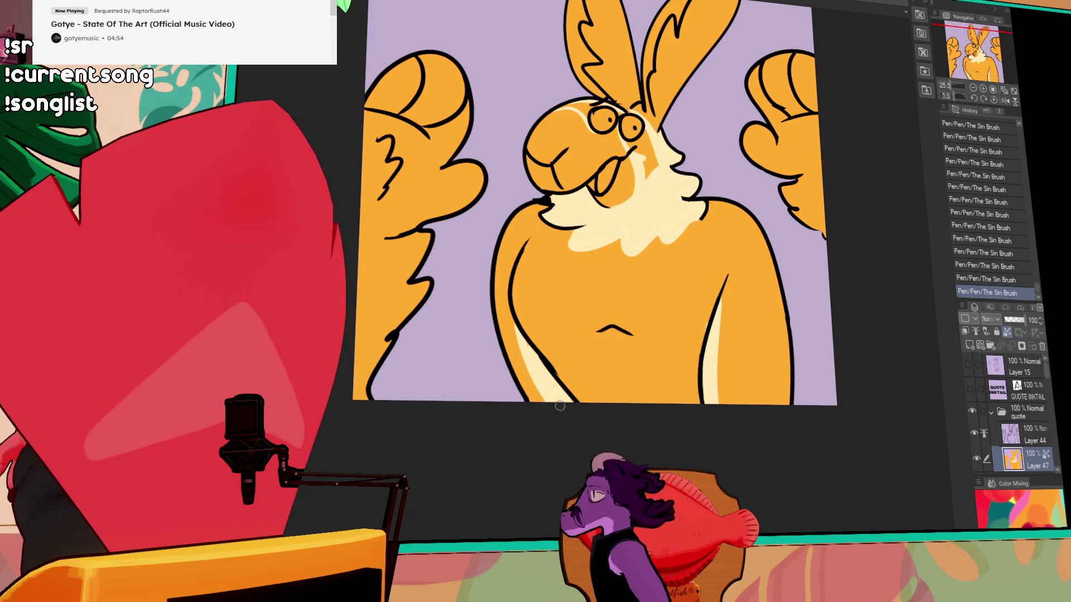
{"action": "scroll", "coordinate": [678, 247], "scroll_direction": "up", "scroll_amount": 2}
{"action": "scroll", "coordinate": [743, 308], "scroll_direction": "up", "scroll_amount": 1}
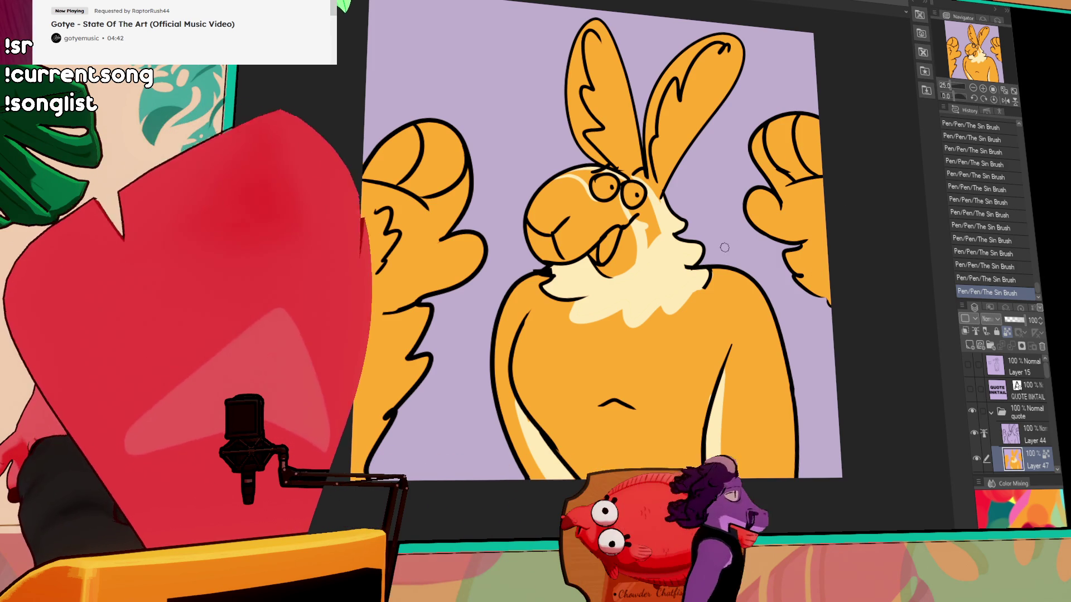
{"action": "left_click_drag", "start_coordinate": [699, 246], "coordinate": [709, 277]}
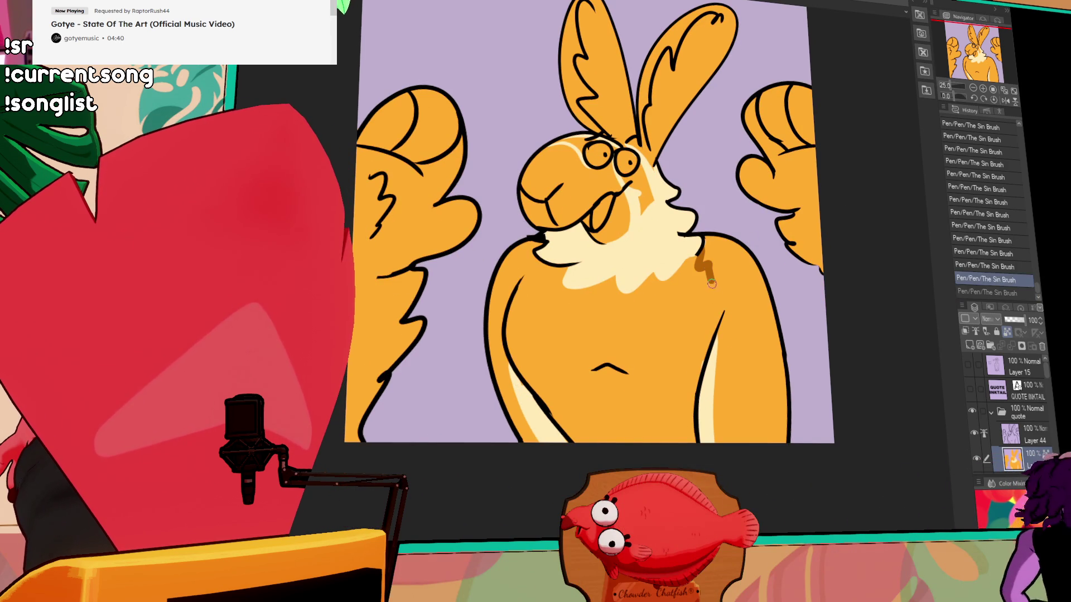
- Shade the body and left shoulder edge brown and fill the left body edge strip
{"action": "double_click", "coordinate": [727, 339]}
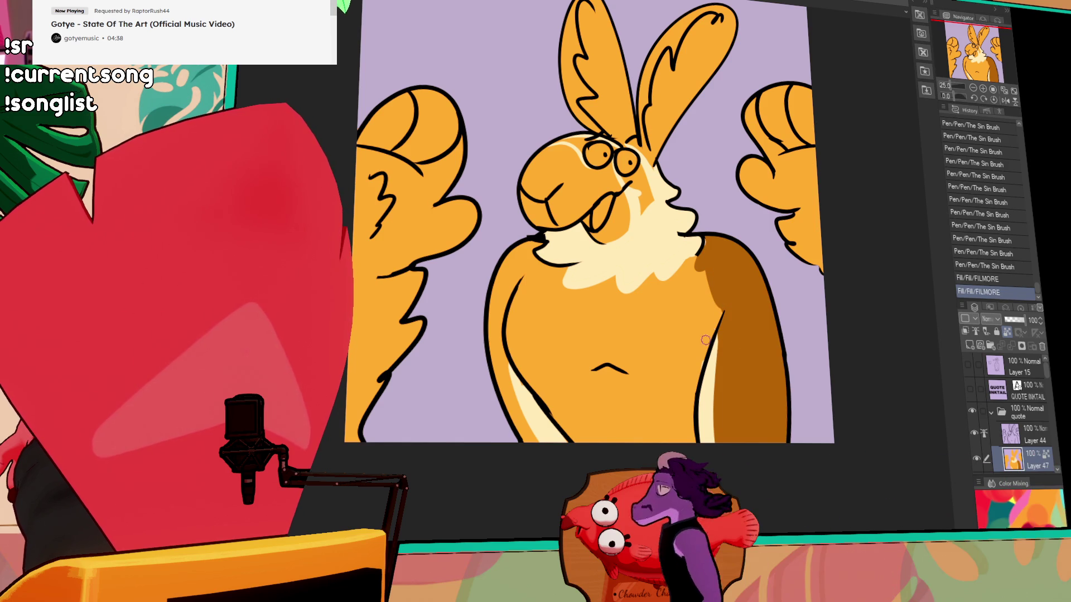
{"action": "key", "text": "ctrl+z"}
{"action": "mouse_move", "coordinate": [716, 295]}
{"action": "left_mouse_down"}
{"action": "mouse_move", "coordinate": [724, 284]}
{"action": "mouse_move", "coordinate": [705, 248]}
{"action": "left_mouse_up"}
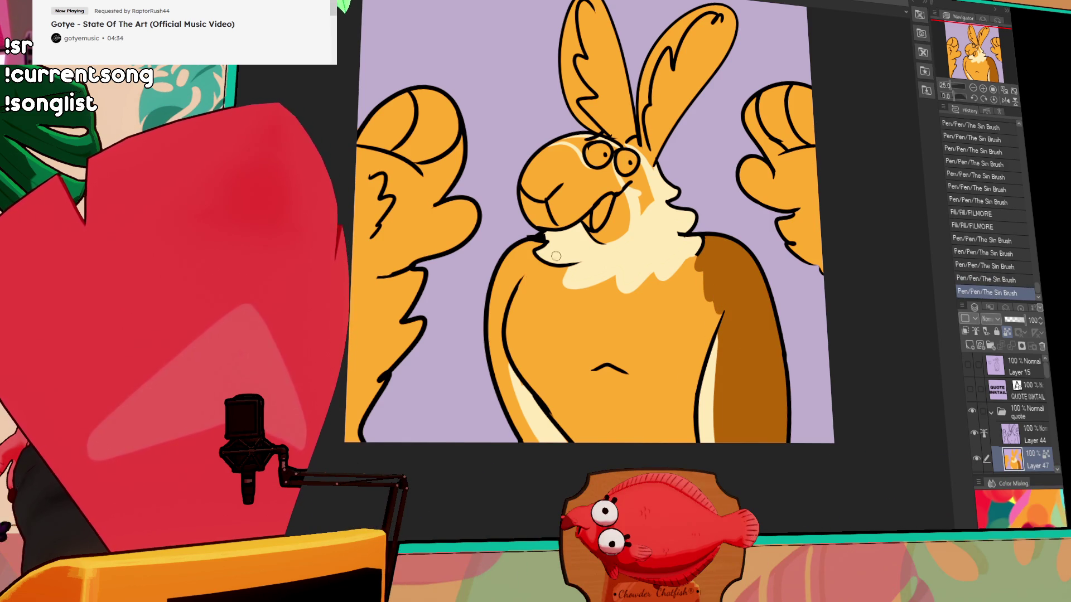
{"action": "left_click_drag", "start_coordinate": [537, 256], "coordinate": [504, 295]}
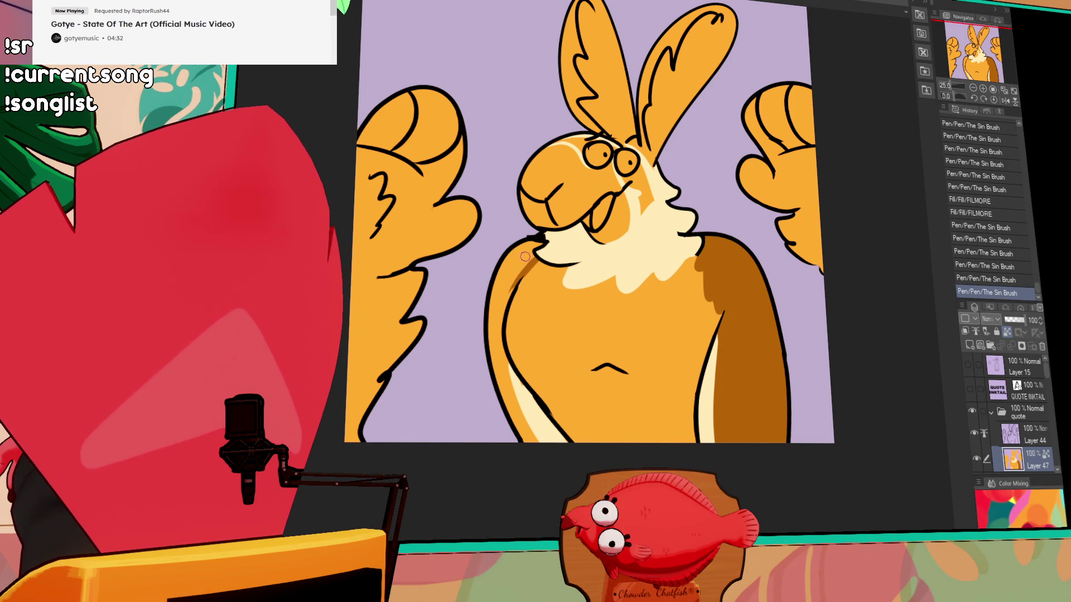
{"action": "left_click", "coordinate": [505, 335]}
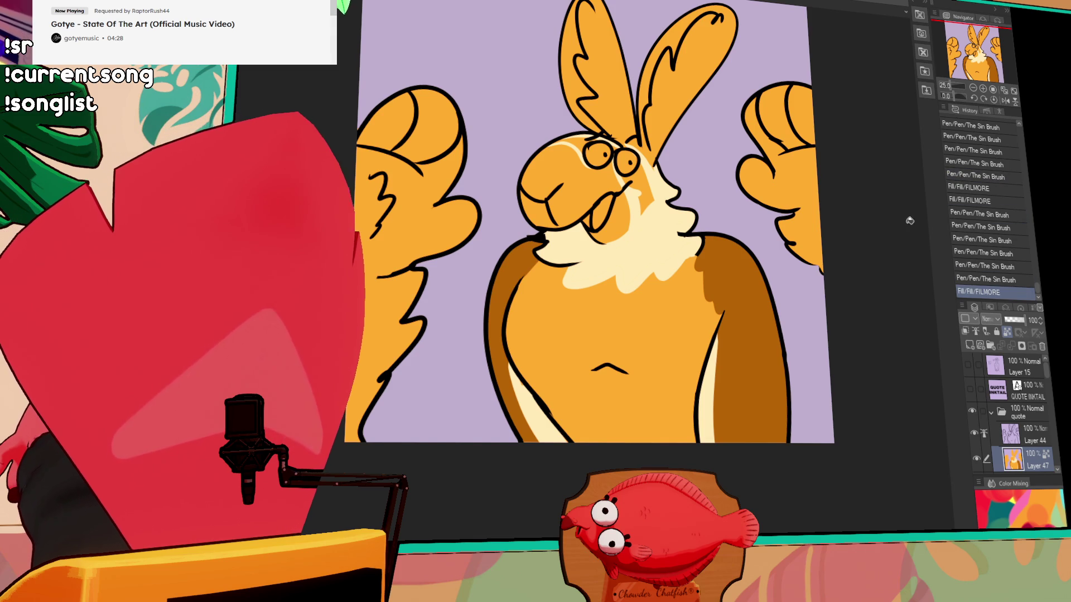
- Draw a light-orange lower-right edge stroke and refill the brown shoulder and left strip orange
{"action": "left_click_drag", "start_coordinate": [768, 256], "coordinate": [766, 257]}
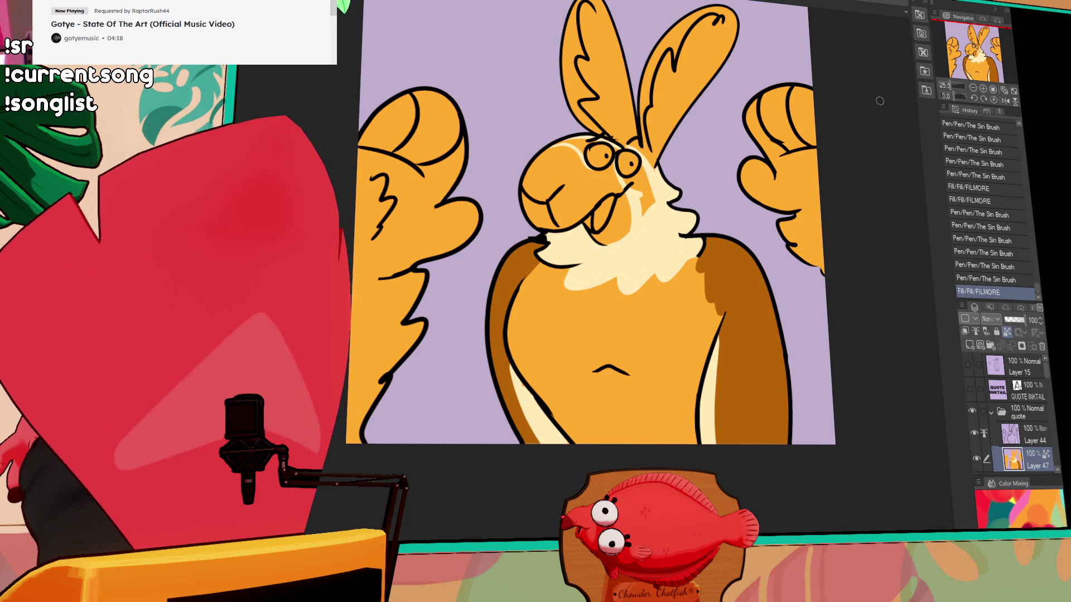
{"action": "left_click_drag", "start_coordinate": [769, 250], "coordinate": [776, 256]}
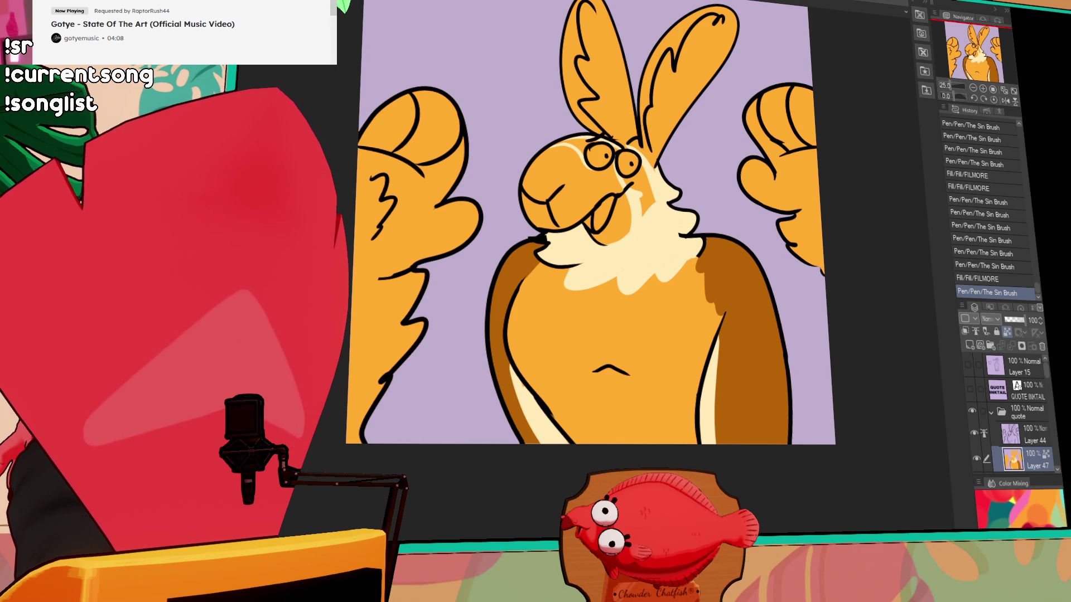
{"action": "left_click_drag", "start_coordinate": [723, 326], "coordinate": [781, 363]}
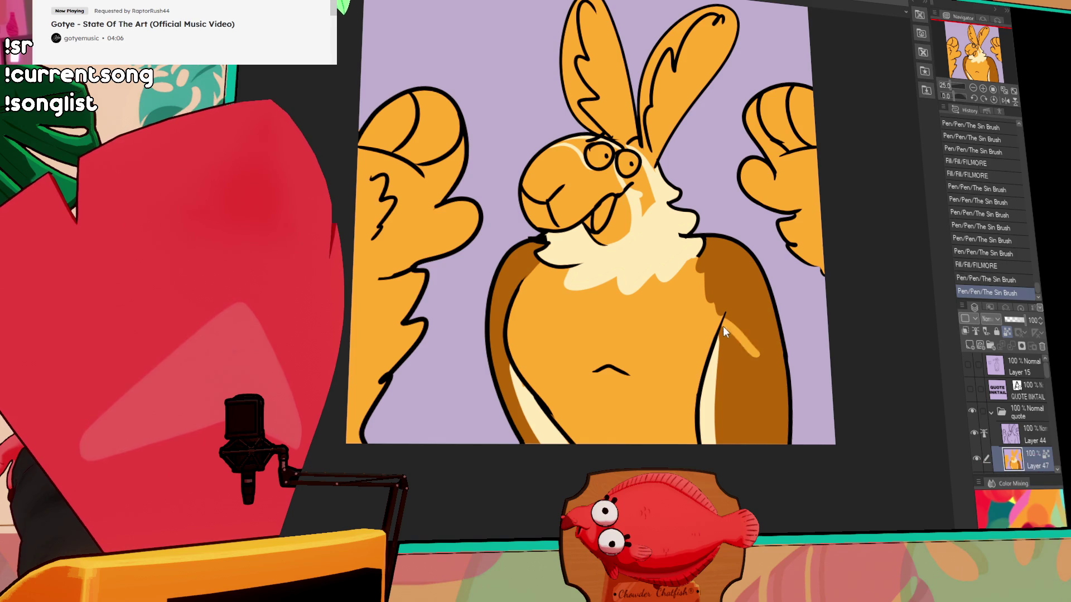
{"action": "key", "text": "g"}
{"action": "left_click", "coordinate": [709, 301]}
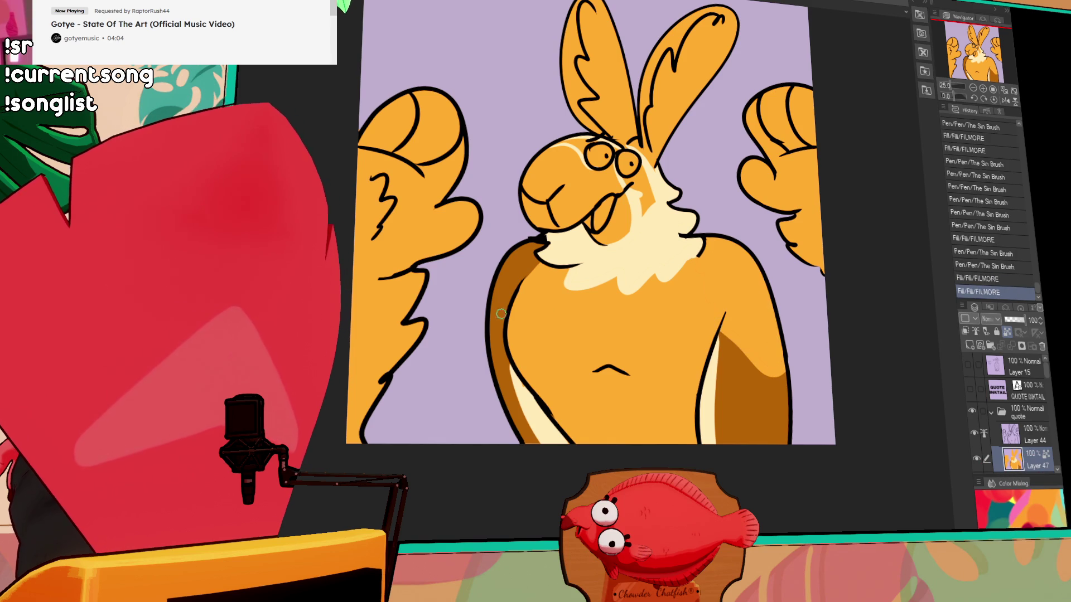
{"action": "left_click", "coordinate": [510, 281]}
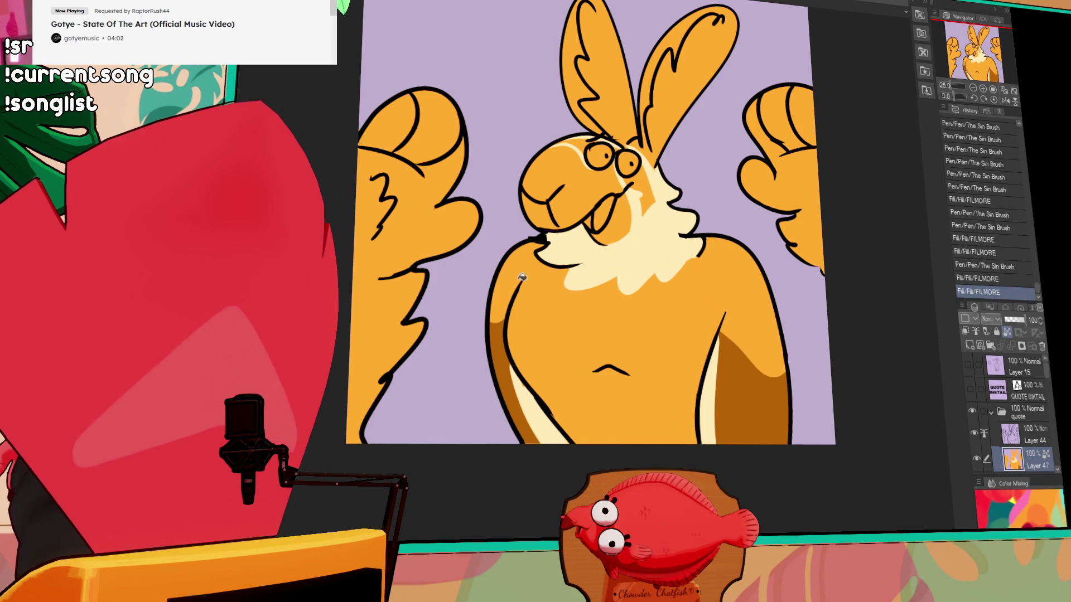
{"action": "key", "text": "p"}
- Add jagged dark-brown shading to the right shoulder, comparing it with and without via undo/redo
{"action": "key", "text": "ctrl+z"}
{"action": "mouse_move", "coordinate": [726, 246]}
{"action": "left_mouse_down"}
{"action": "mouse_move", "coordinate": [747, 301]}
{"action": "mouse_move", "coordinate": [749, 255]}
{"action": "left_mouse_up"}
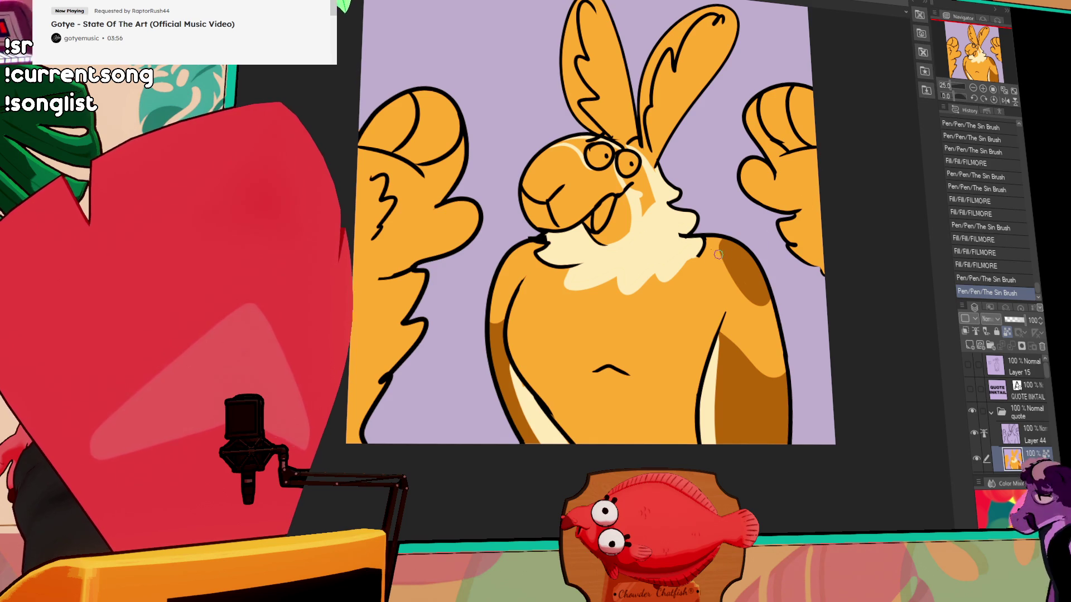
{"action": "left_click_drag", "start_coordinate": [703, 246], "coordinate": [709, 308]}
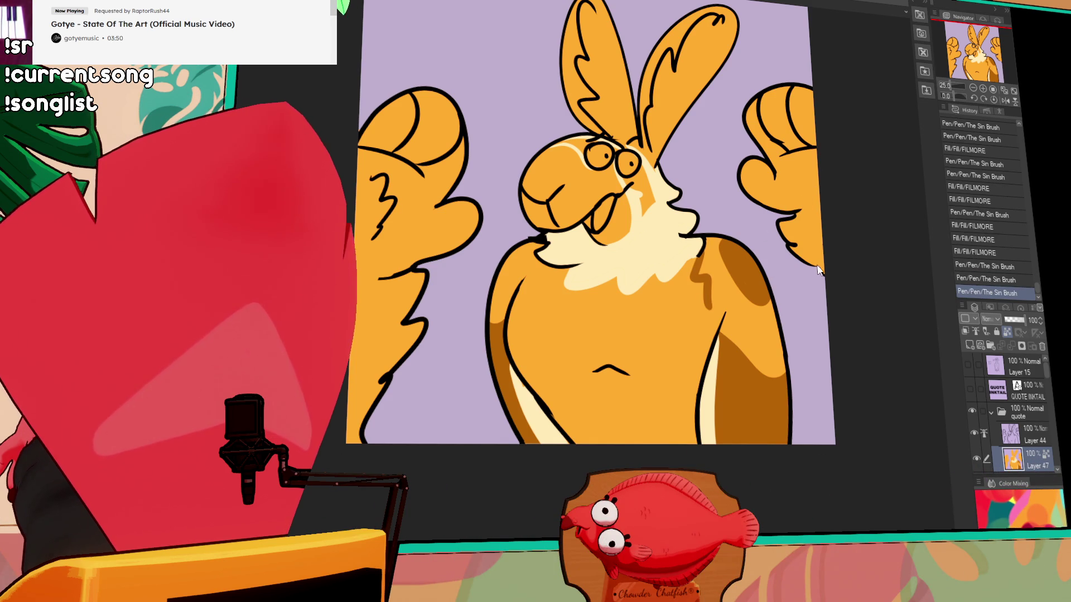
{"action": "key", "text": "ctrl+z"}
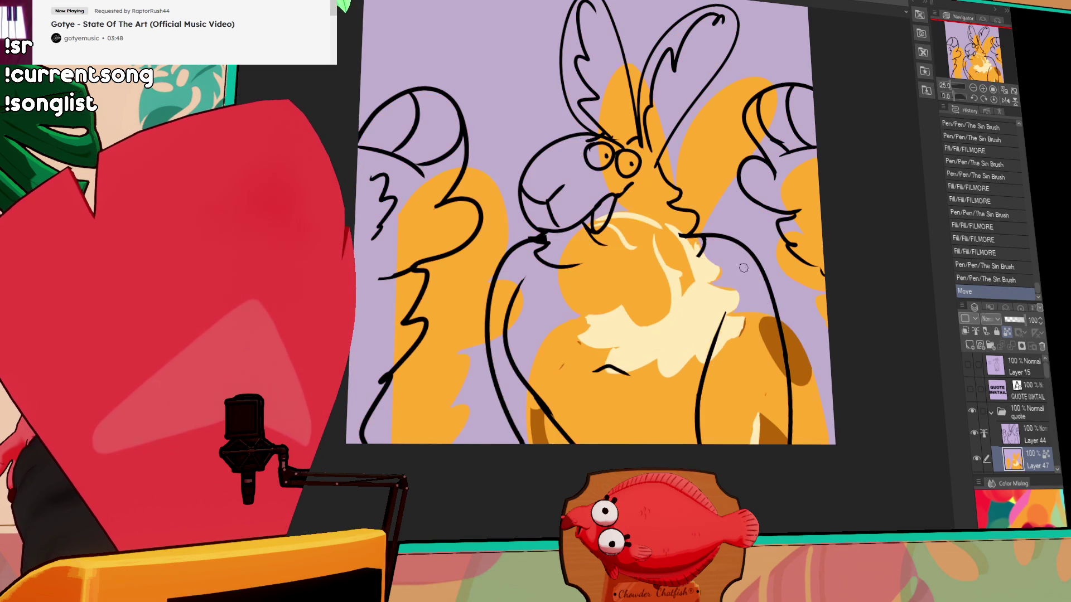
{"action": "key", "text": "ctrl+y"}
{"action": "key", "text": "ctrl+z"}
{"action": "key", "text": "ctrl+y"}
{"action": "key", "text": "ctrl+z"}
{"action": "key", "text": "ctrl+y"}
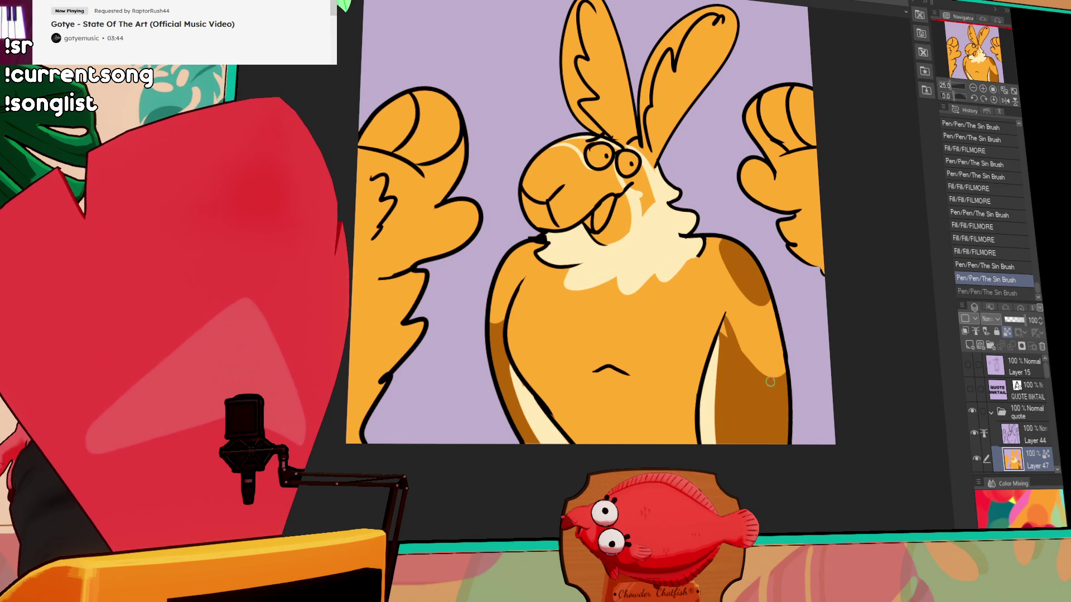
- Restore the shoulder shading and add a small brown shading stroke to the chest
{"action": "left_click_drag", "start_coordinate": [723, 337], "coordinate": [724, 323]}
{"action": "scroll", "coordinate": [719, 279], "scroll_direction": "down", "scroll_amount": 1}
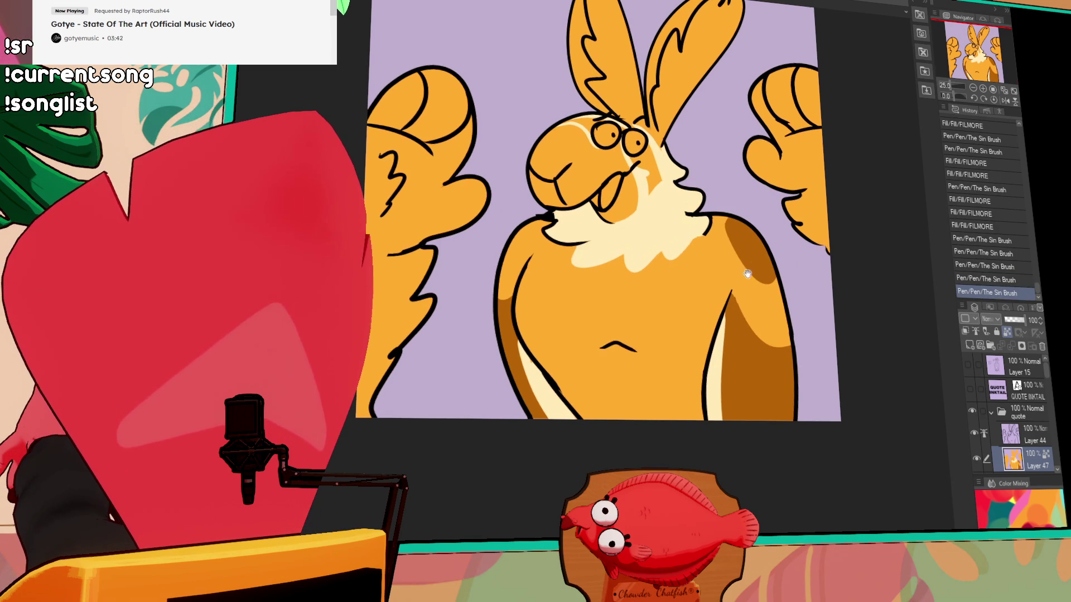
{"action": "scroll", "coordinate": [718, 260], "scroll_direction": "up", "scroll_amount": 1}
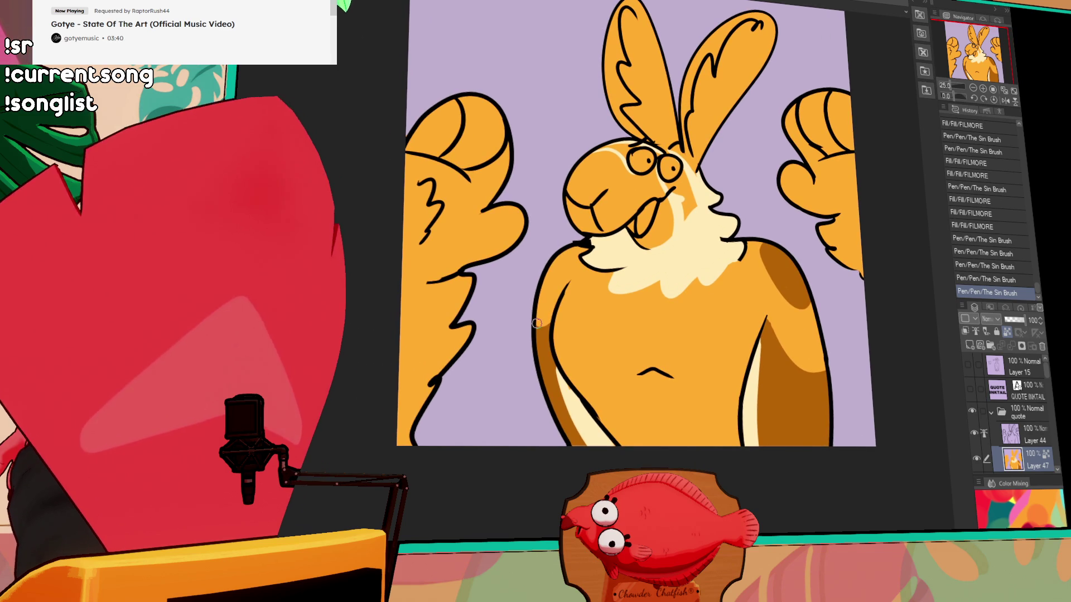
{"action": "key", "text": "ctrl+y"}
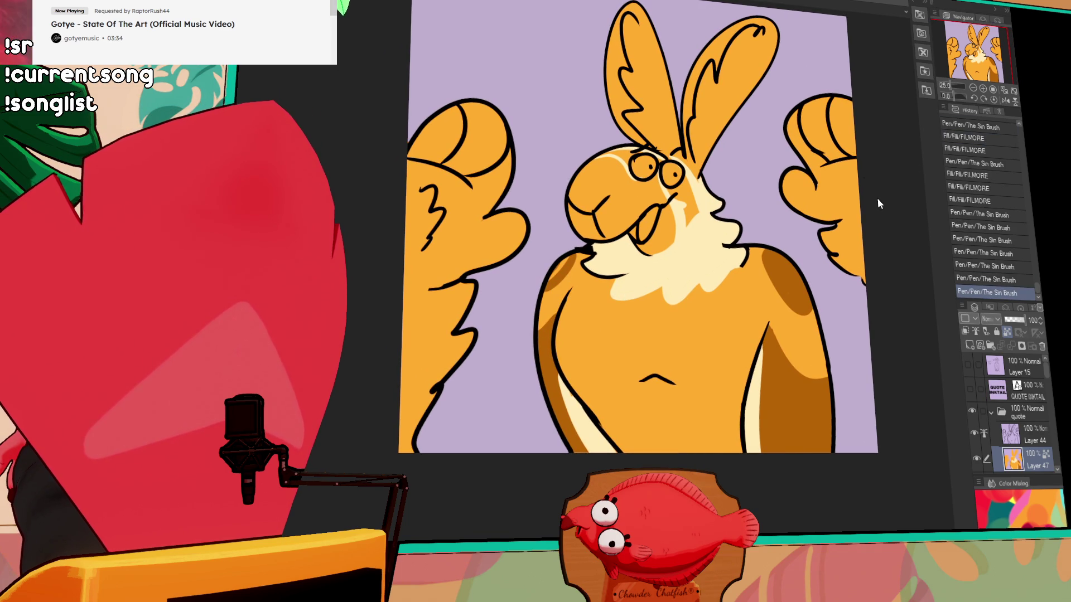
{"action": "left_click_drag", "start_coordinate": [701, 273], "coordinate": [694, 284]}
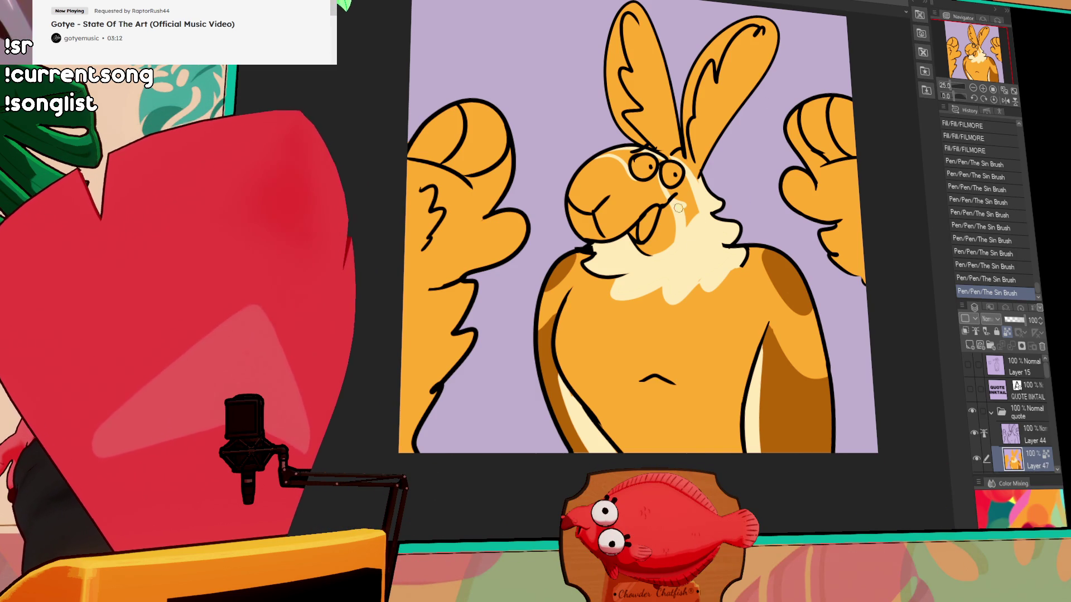
- Undo the neck stroke and shade the right ear's outer edge dark, comparing before and after
{"action": "key", "text": "ctrl+z"}
{"action": "left_click_drag", "start_coordinate": [817, 200], "coordinate": [786, 232]}
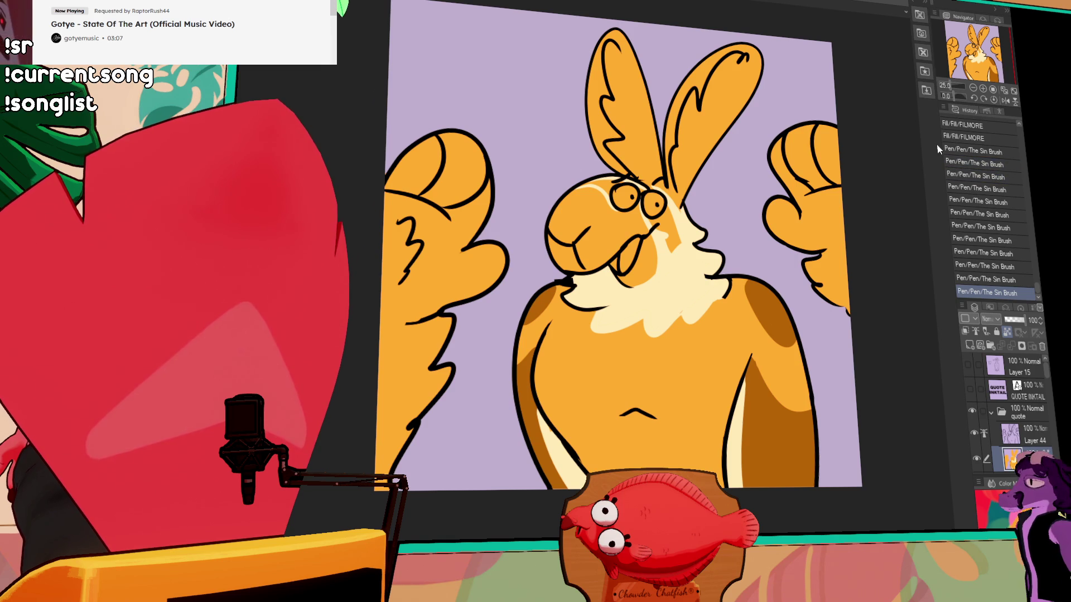
{"action": "mouse_move", "coordinate": [760, 53]}
{"action": "left_mouse_down"}
{"action": "mouse_move", "coordinate": [735, 106]}
{"action": "mouse_move", "coordinate": [741, 95]}
{"action": "left_mouse_up"}
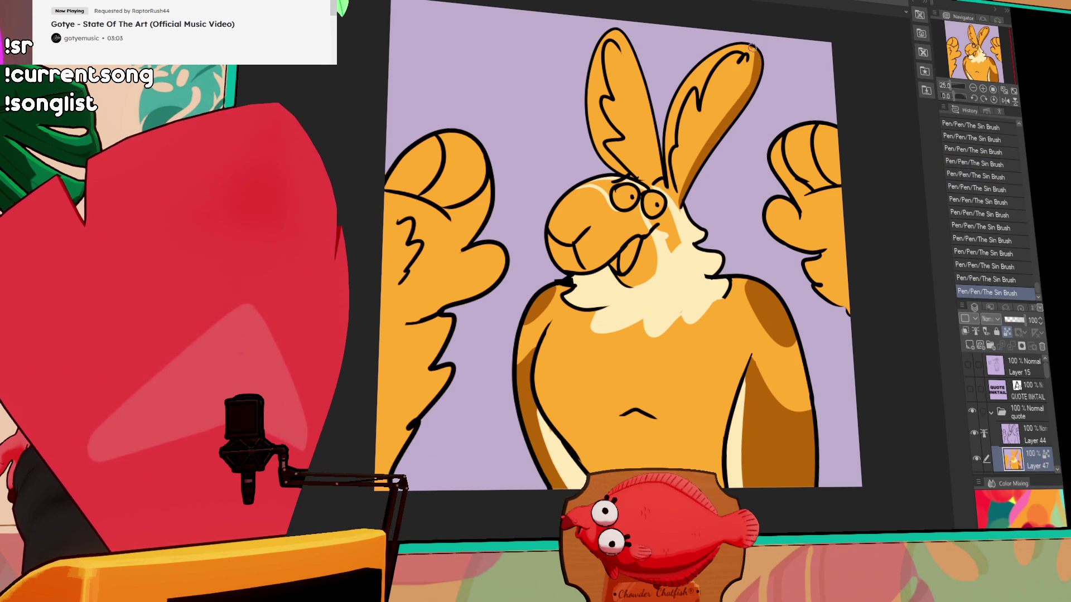
{"action": "key", "text": "ctrl+z"}
{"action": "key", "text": "ctrl+y"}
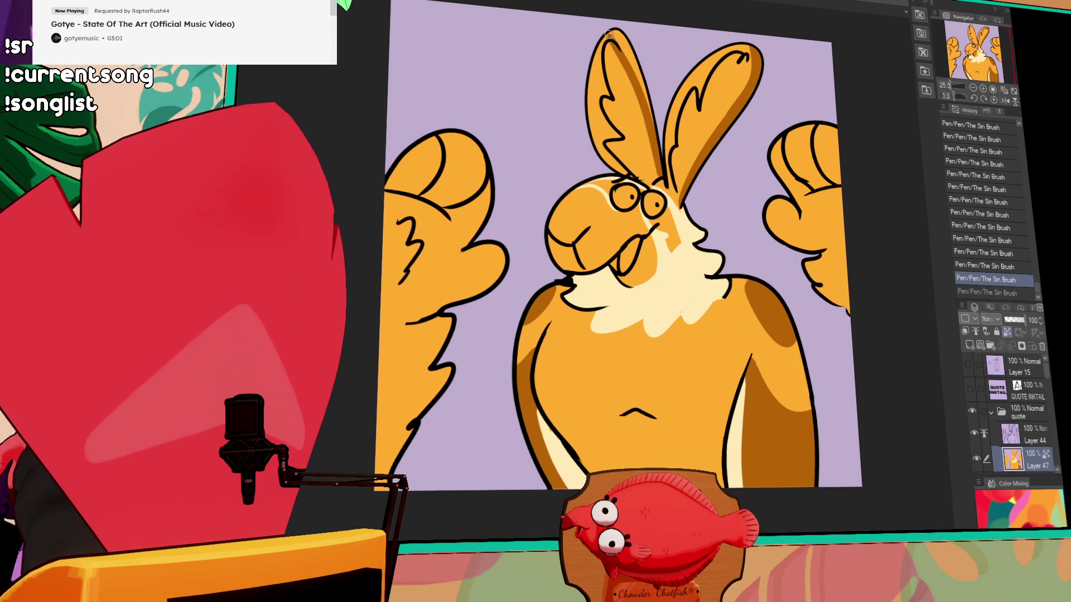
{"action": "key", "text": "ctrl+z"}
{"action": "key", "text": "ctrl+y"}
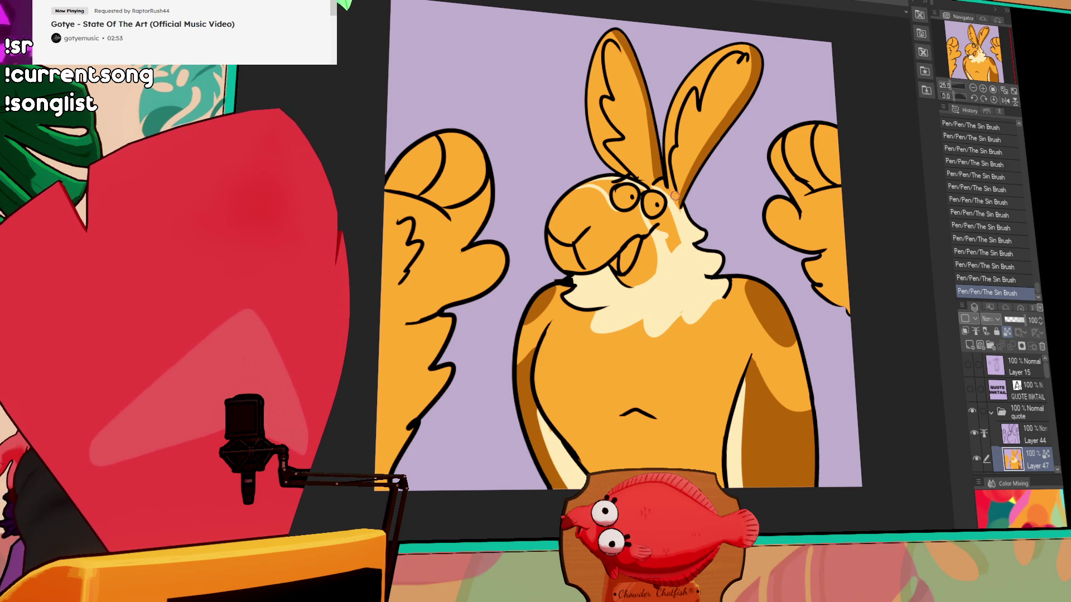
- Draw a highlight line along the right ear and fill its interior cream
{"action": "left_click_drag", "start_coordinate": [677, 189], "coordinate": [742, 54]}
{"action": "key", "text": "g"}
{"action": "left_click", "coordinate": [735, 63]}
{"action": "left_click", "coordinate": [702, 122]}
{"action": "key", "text": "p"}
- Add more inner-ear highlight lines and fill the left ear's highlight area cream
{"action": "left_click_drag", "start_coordinate": [702, 121], "coordinate": [725, 78]}
{"action": "left_click_drag", "start_coordinate": [697, 128], "coordinate": [736, 67]}
{"action": "left_click_drag", "start_coordinate": [685, 139], "coordinate": [739, 61]}
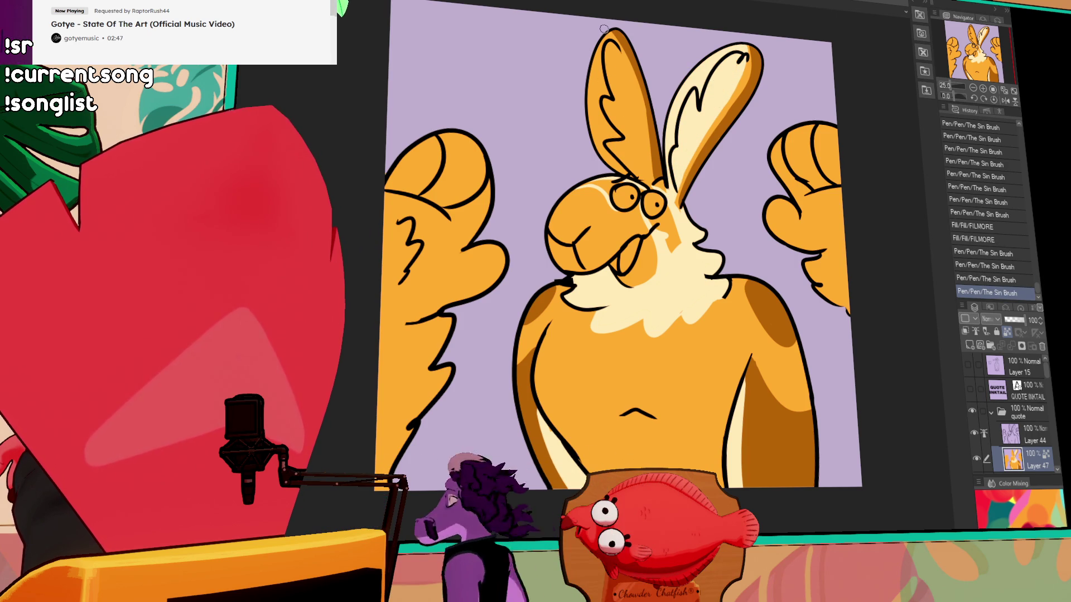
{"action": "left_click_drag", "start_coordinate": [604, 29], "coordinate": [641, 178]}
{"action": "key", "text": "g"}
{"action": "left_click", "coordinate": [618, 112]}
{"action": "left_click", "coordinate": [633, 151]}
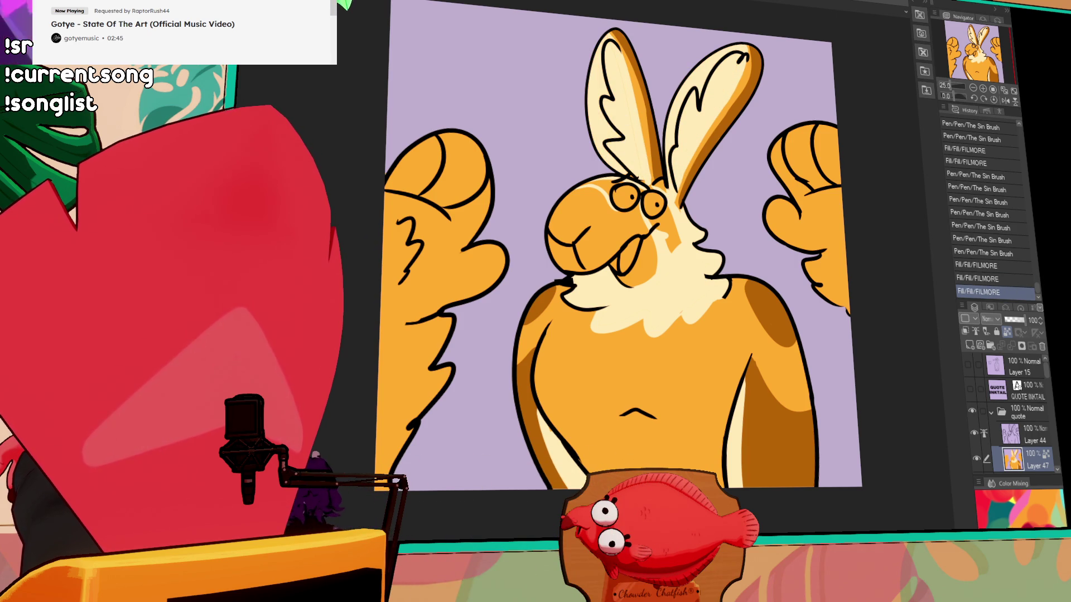
{"action": "left_click_drag", "start_coordinate": [617, 72], "coordinate": [612, 53]}
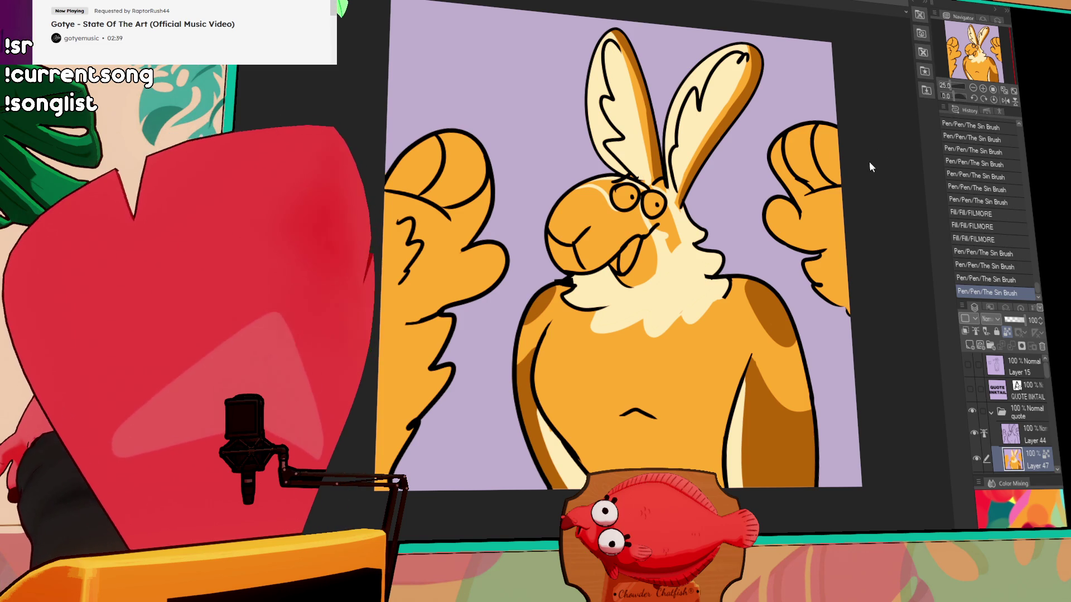
{"action": "scroll", "coordinate": [680, 277], "scroll_direction": "down", "scroll_amount": 2}
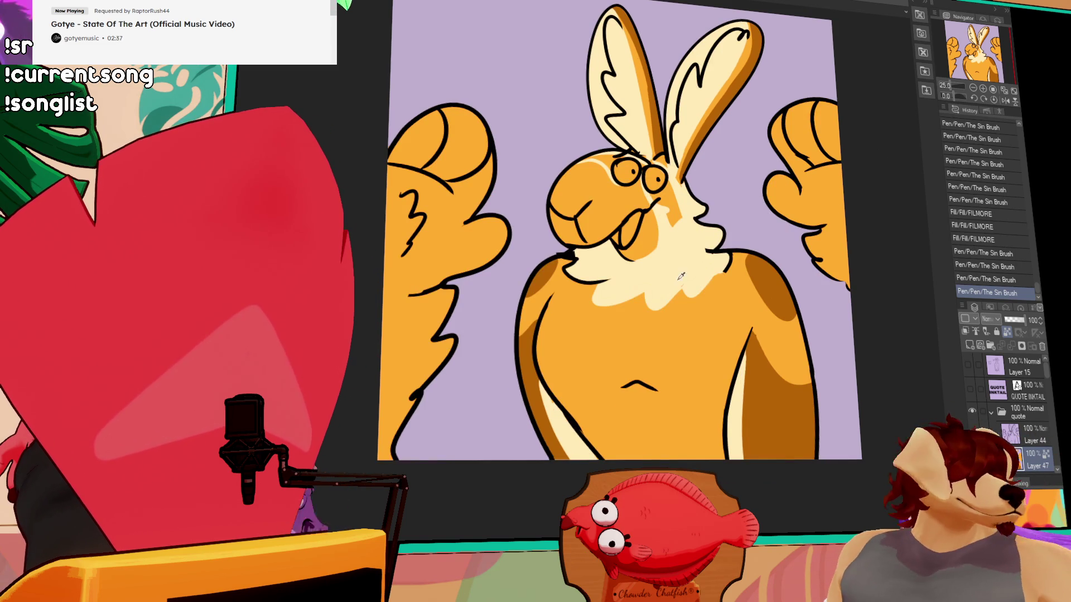
- Add a small touch-up stroke to the character and toggle the QUOTE INKTAIL layer's visibility
{"action": "left_click_drag", "start_coordinate": [680, 277], "coordinate": [688, 288]}
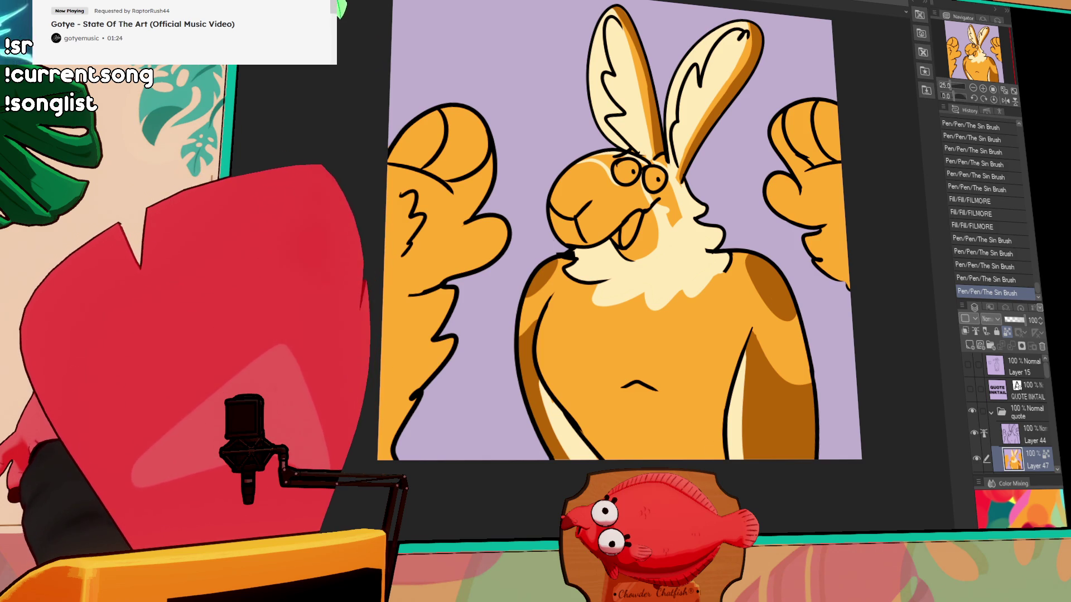
{"action": "left_click", "coordinate": [970, 389]}
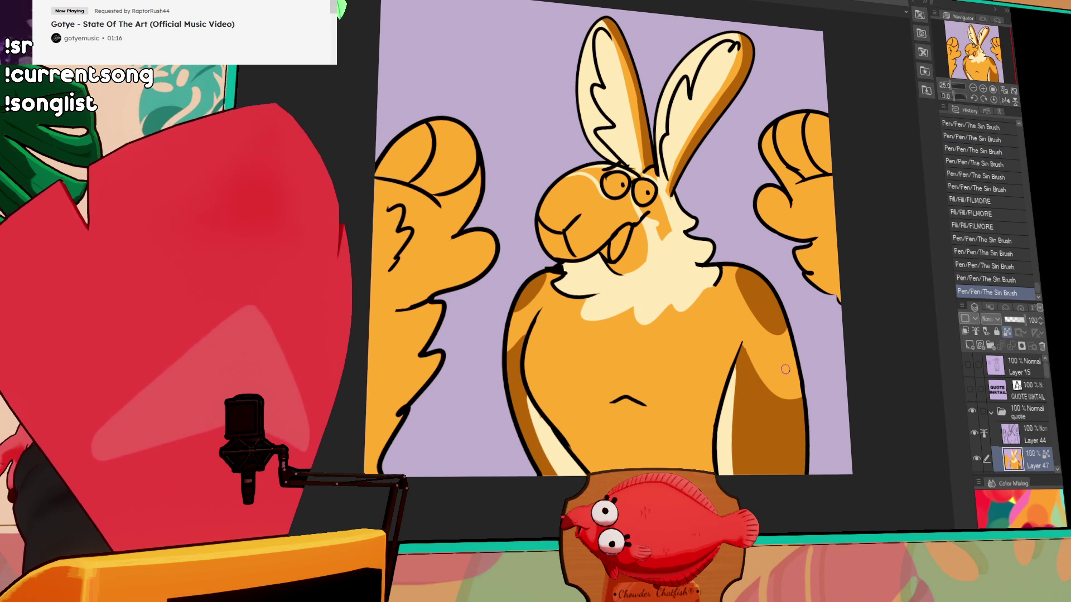
- Paint cream highlights on the right hand's palm and upper fingers
{"action": "left_click_drag", "start_coordinate": [809, 255], "coordinate": [820, 252]}
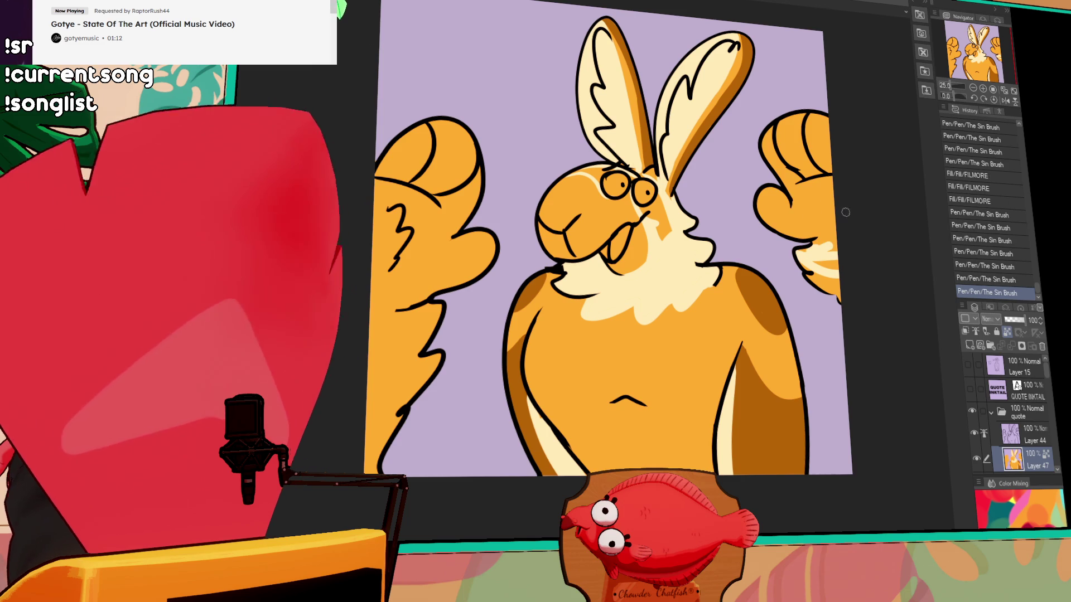
{"action": "mouse_move", "coordinate": [780, 207]}
{"action": "left_mouse_down"}
{"action": "mouse_move", "coordinate": [794, 220]}
{"action": "mouse_move", "coordinate": [781, 174]}
{"action": "mouse_move", "coordinate": [792, 150]}
{"action": "left_mouse_up"}
{"action": "mouse_move", "coordinate": [793, 154]}
{"action": "left_mouse_down"}
{"action": "mouse_move", "coordinate": [794, 138]}
{"action": "mouse_move", "coordinate": [840, 273]}
{"action": "left_mouse_up"}
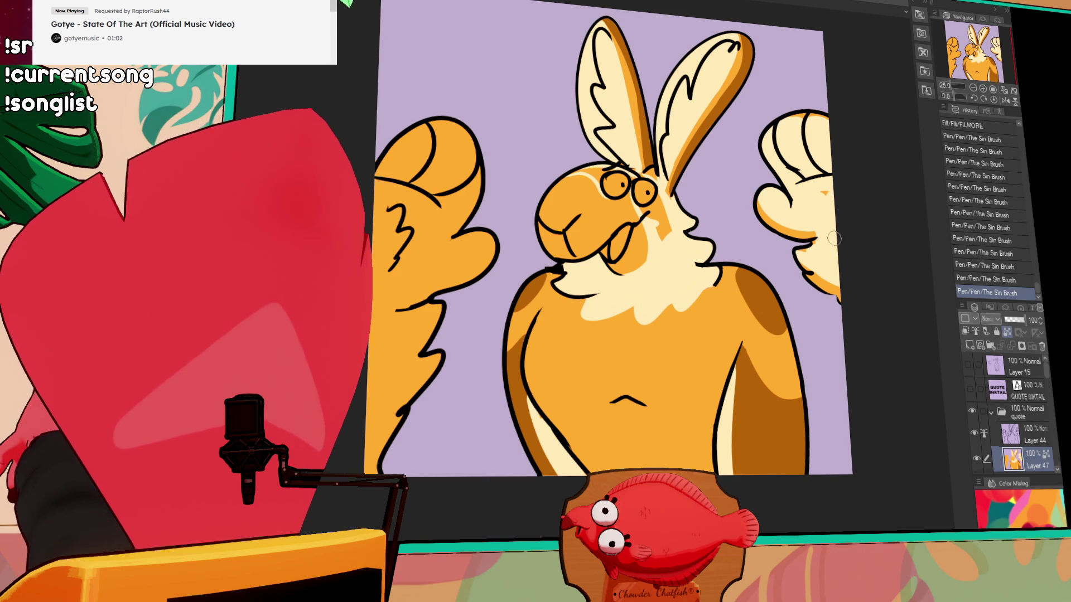
{"action": "left_click_drag", "start_coordinate": [520, 203], "coordinate": [612, 236]}
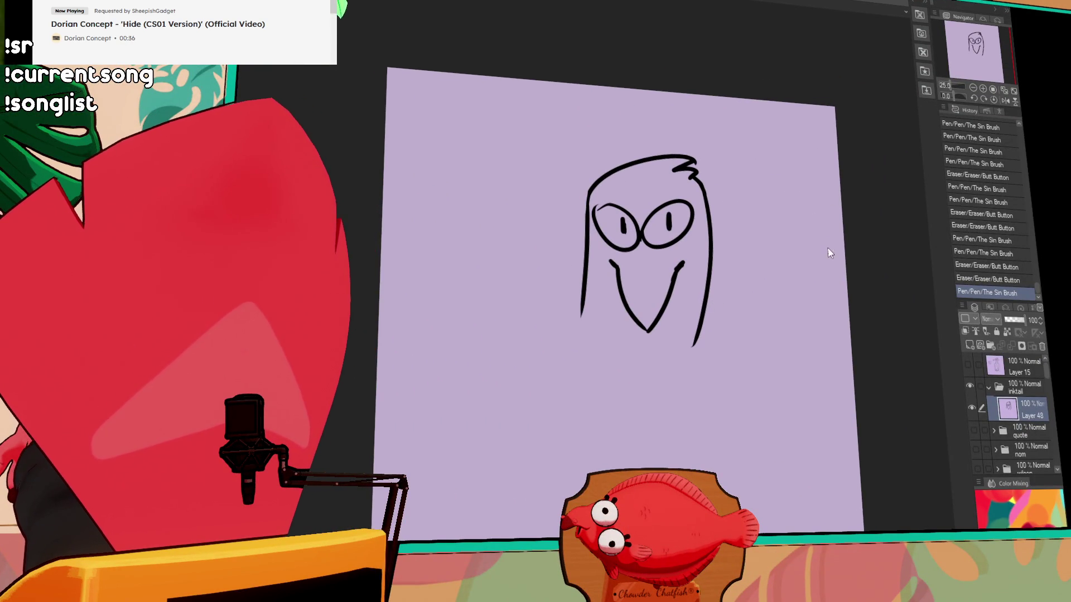
- Replace the hair-line tails with curled flicks on both sides and start the left shoulder line
{"action": "left_click_drag", "start_coordinate": [615, 277], "coordinate": [637, 256]}
{"action": "key", "text": "ctrl+z"}
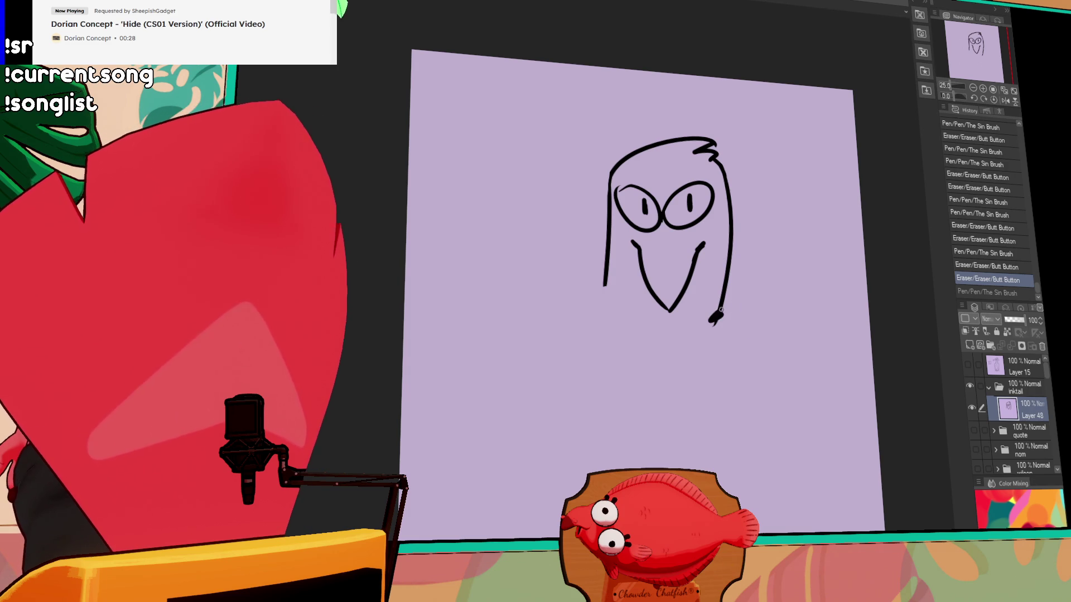
{"action": "left_click_drag", "start_coordinate": [715, 316], "coordinate": [722, 312]}
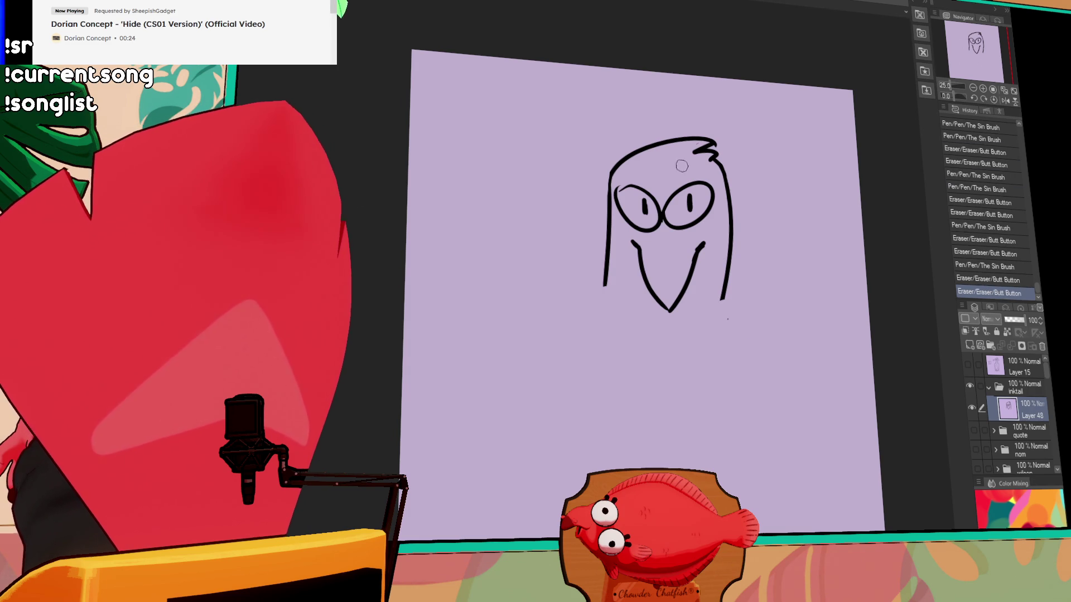
{"action": "left_click_drag", "start_coordinate": [605, 277], "coordinate": [607, 305]}
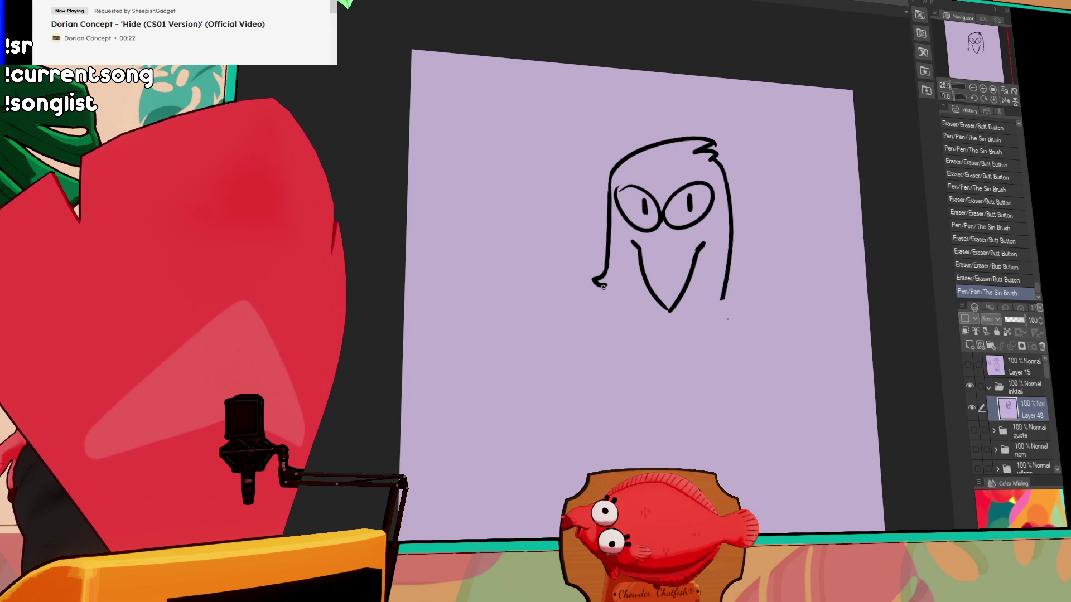
{"action": "left_click_drag", "start_coordinate": [706, 269], "coordinate": [707, 303]}
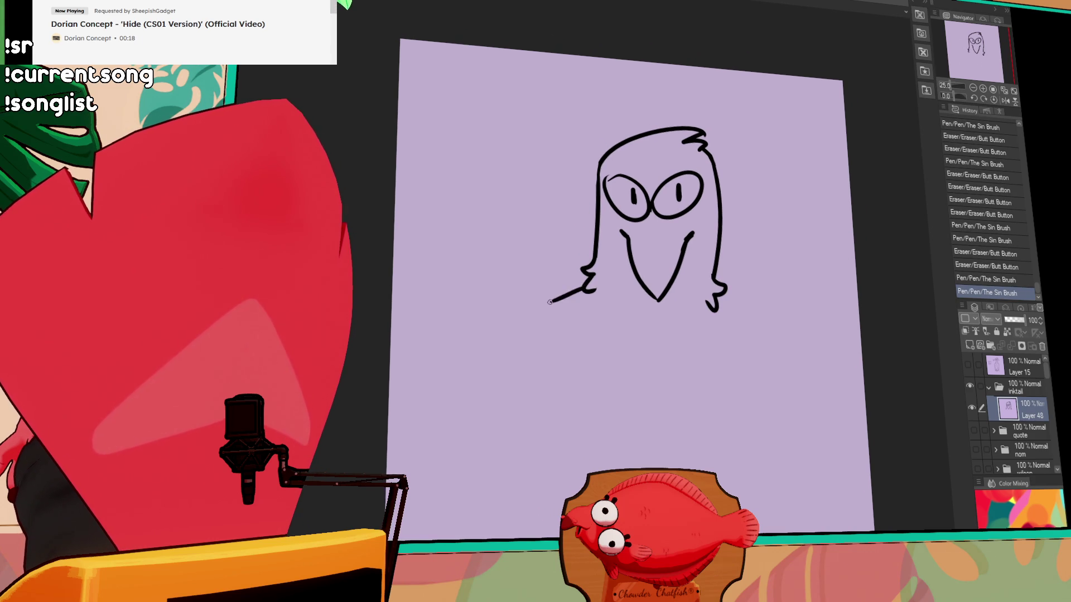
{"action": "left_click_drag", "start_coordinate": [556, 300], "coordinate": [463, 395]}
- Draw the long right shoulder curve and add lashes above the left eye
{"action": "key", "text": "ctrl+z"}
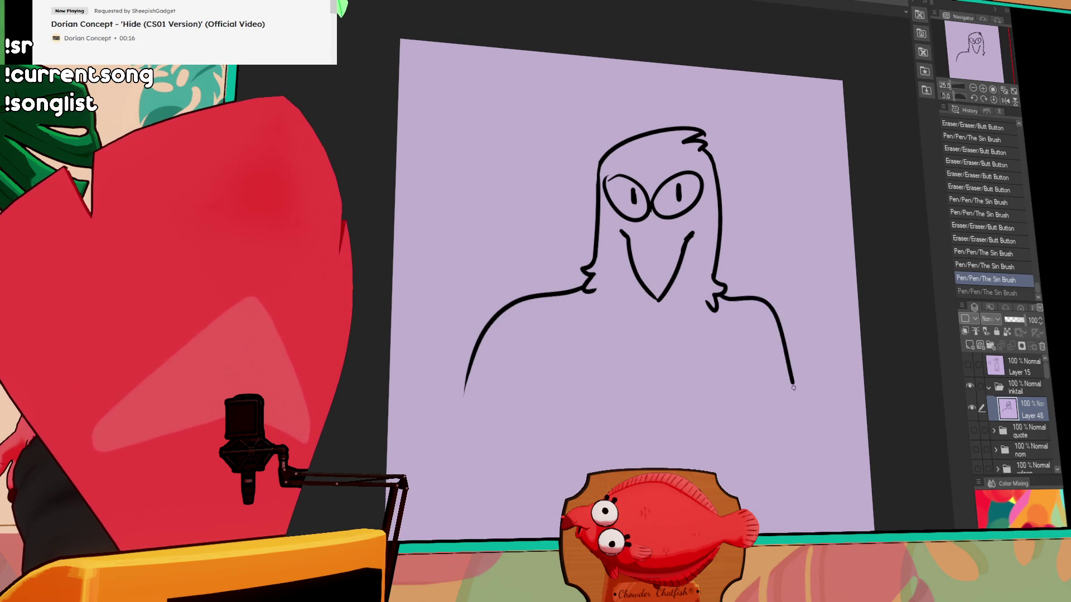
{"action": "left_click_drag", "start_coordinate": [803, 452], "coordinate": [804, 452]}
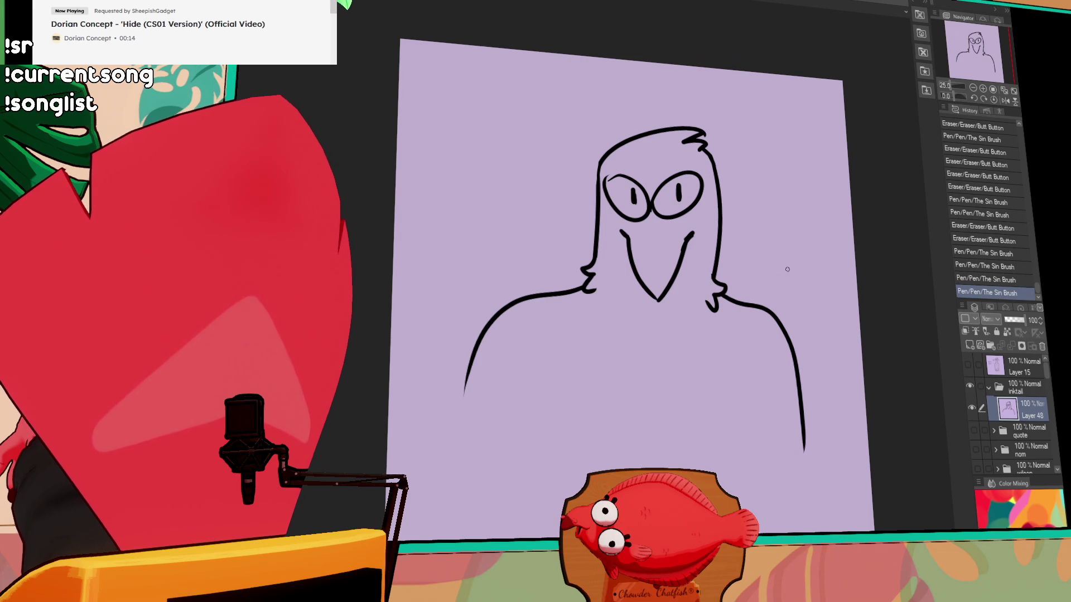
{"action": "left_click_drag", "start_coordinate": [606, 168], "coordinate": [613, 178]}
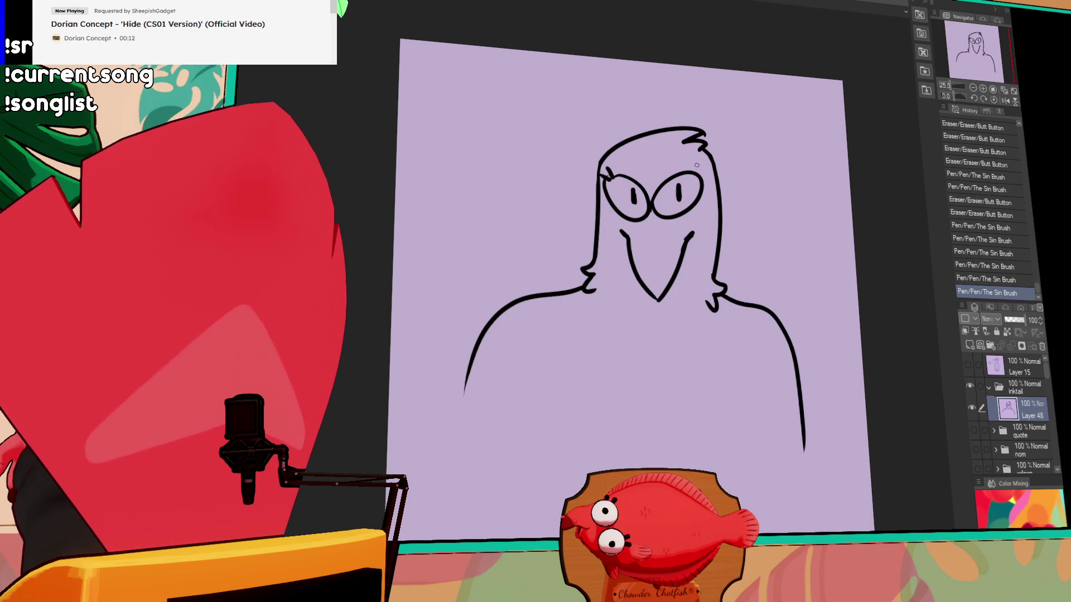
- Shift the drawing up in view and begin a vertical line on the left chest
{"action": "left_click_drag", "start_coordinate": [788, 281], "coordinate": [748, 231]}
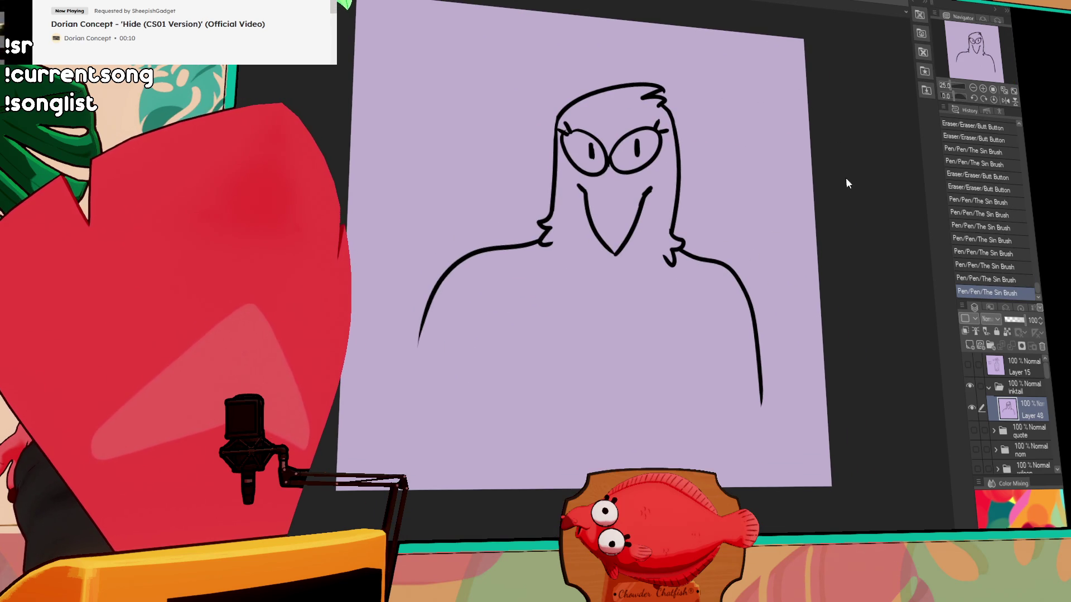
{"action": "left_click_drag", "start_coordinate": [662, 144], "coordinate": [682, 185]}
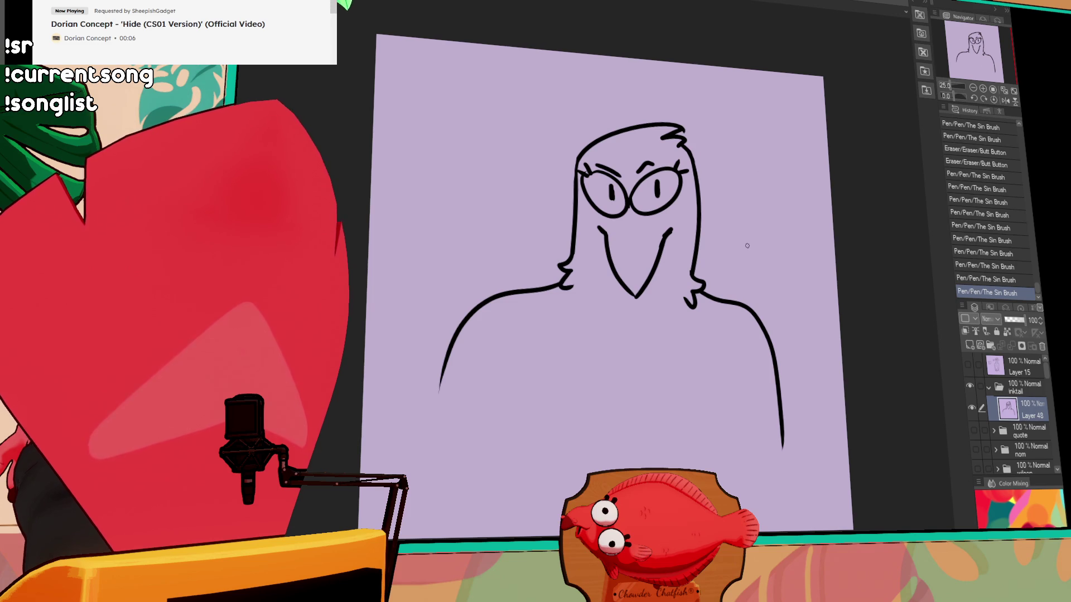
{"action": "left_click_drag", "start_coordinate": [748, 234], "coordinate": [773, 163]}
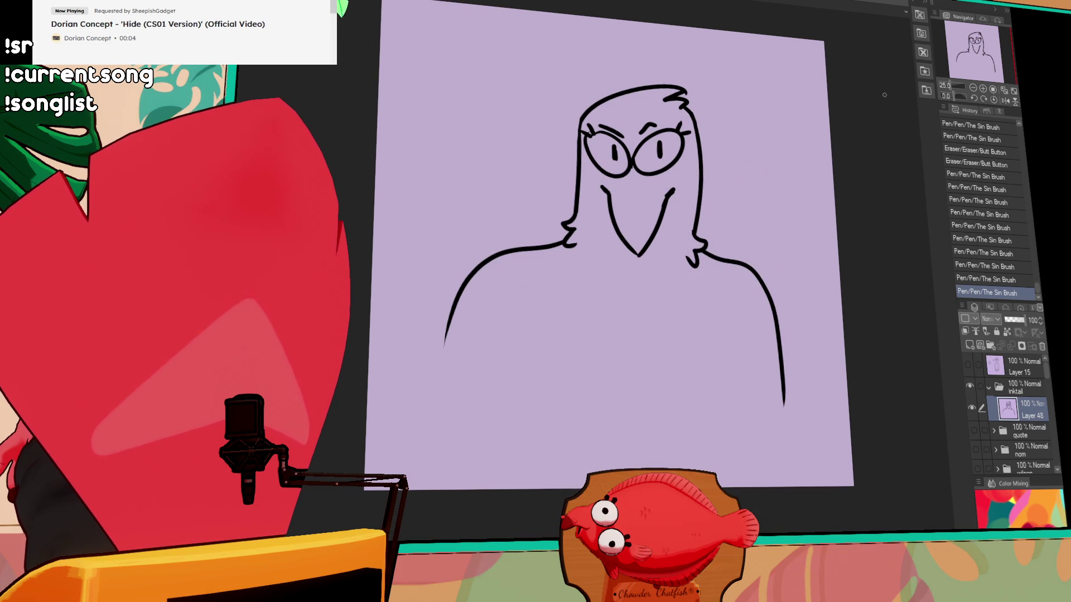
{"action": "left_click_drag", "start_coordinate": [796, 259], "coordinate": [784, 248]}
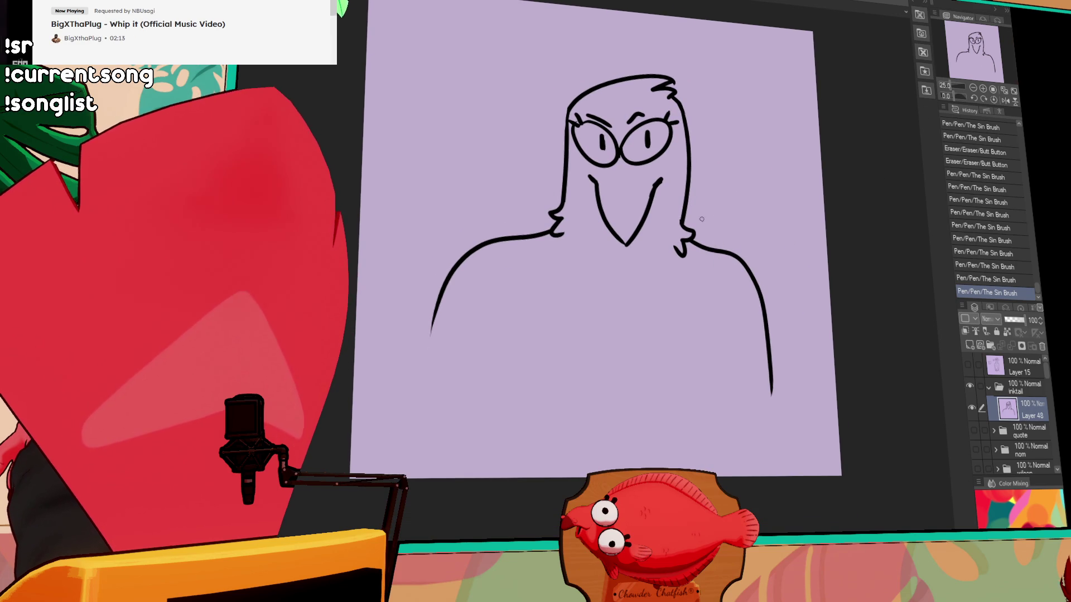
{"action": "mouse_move", "coordinate": [696, 241]}
{"action": "left_mouse_down"}
{"action": "mouse_move", "coordinate": [704, 263]}
{"action": "mouse_move", "coordinate": [648, 215]}
{"action": "left_mouse_up"}
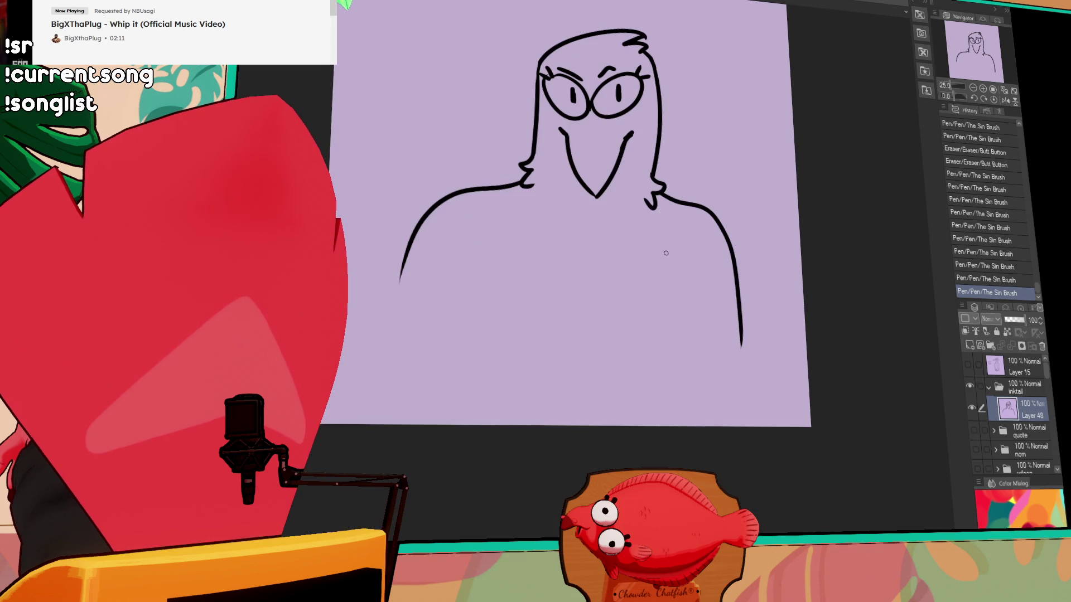
{"action": "mouse_move", "coordinate": [472, 221]}
{"action": "left_mouse_down"}
{"action": "mouse_move", "coordinate": [468, 287]}
{"action": "mouse_move", "coordinate": [372, 423]}
{"action": "left_mouse_up"}
- Redraw the left arm line and the right torso line down to the canvas bottom
{"action": "key", "text": "ctrl+z"}
{"action": "key", "text": "ctrl+z"}
{"action": "left_click_drag", "start_coordinate": [466, 211], "coordinate": [427, 424]}
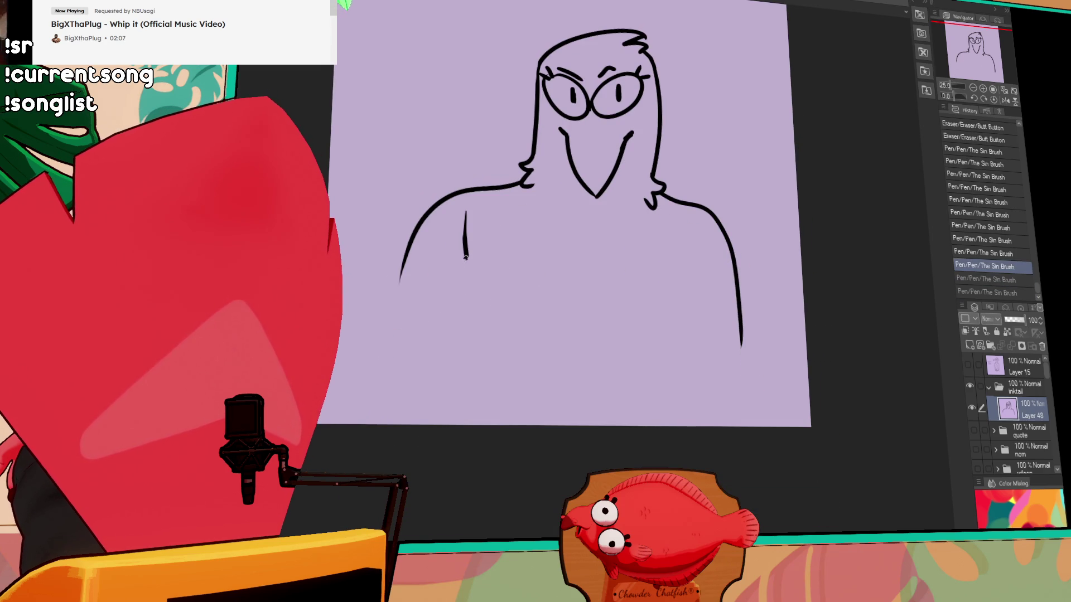
{"action": "key", "text": "ctrl+z"}
{"action": "left_click_drag", "start_coordinate": [461, 206], "coordinate": [458, 423]}
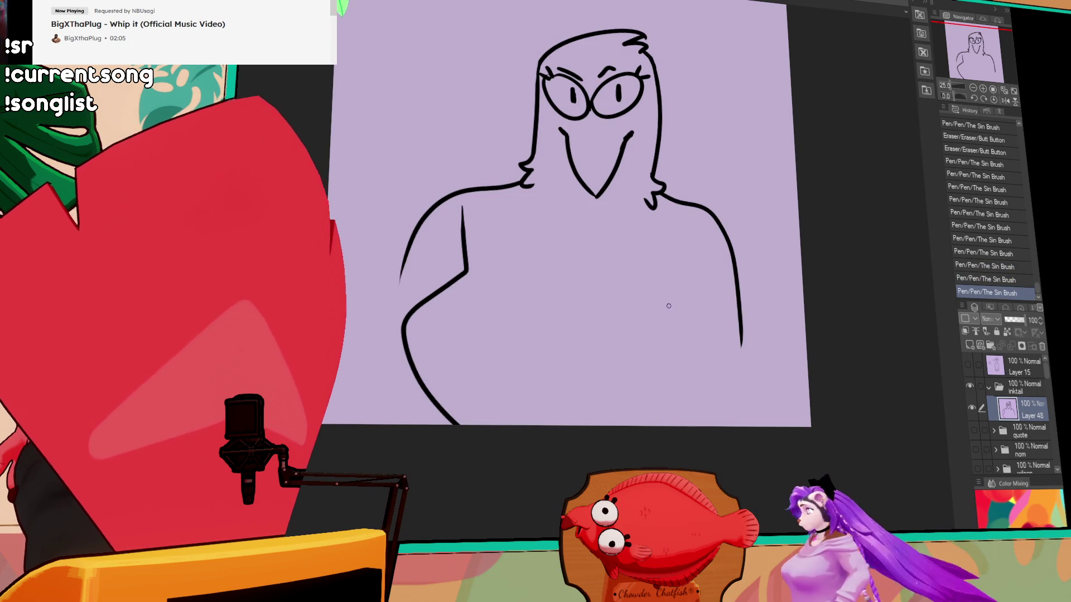
{"action": "left_click_drag", "start_coordinate": [686, 247], "coordinate": [671, 345]}
{"action": "key", "text": "ctrl+z"}
{"action": "left_click_drag", "start_coordinate": [687, 227], "coordinate": [669, 384]}
{"action": "key", "text": "ctrl+z"}
{"action": "left_click_drag", "start_coordinate": [690, 230], "coordinate": [676, 427]}
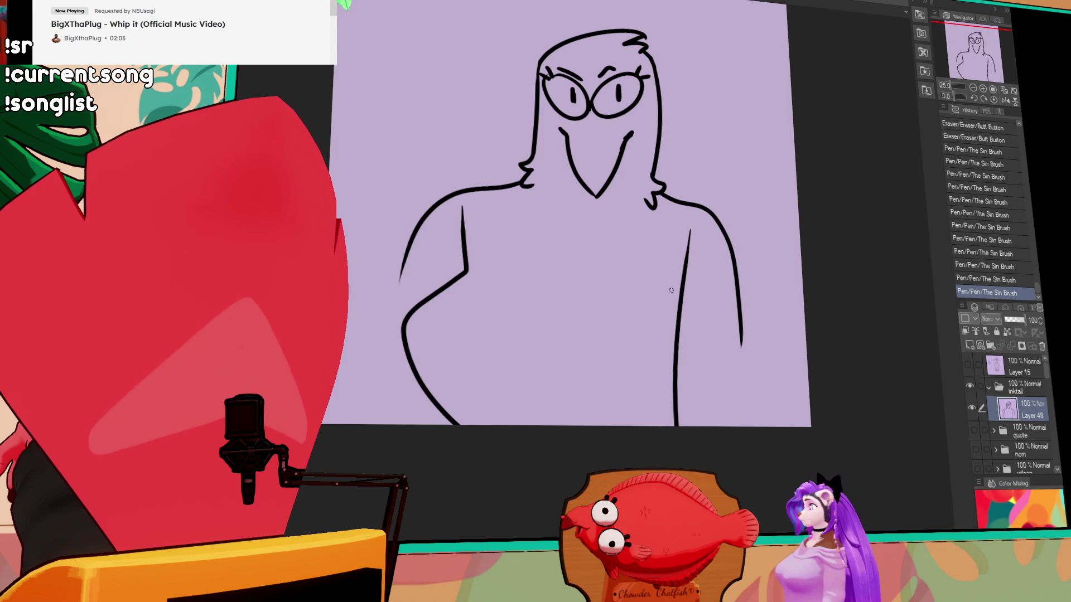
- Replace the right shoulder curve with a new one running from the neck down the arm
{"action": "left_click_drag", "start_coordinate": [732, 246], "coordinate": [739, 345]}
{"action": "left_click_drag", "start_coordinate": [719, 223], "coordinate": [666, 198]}
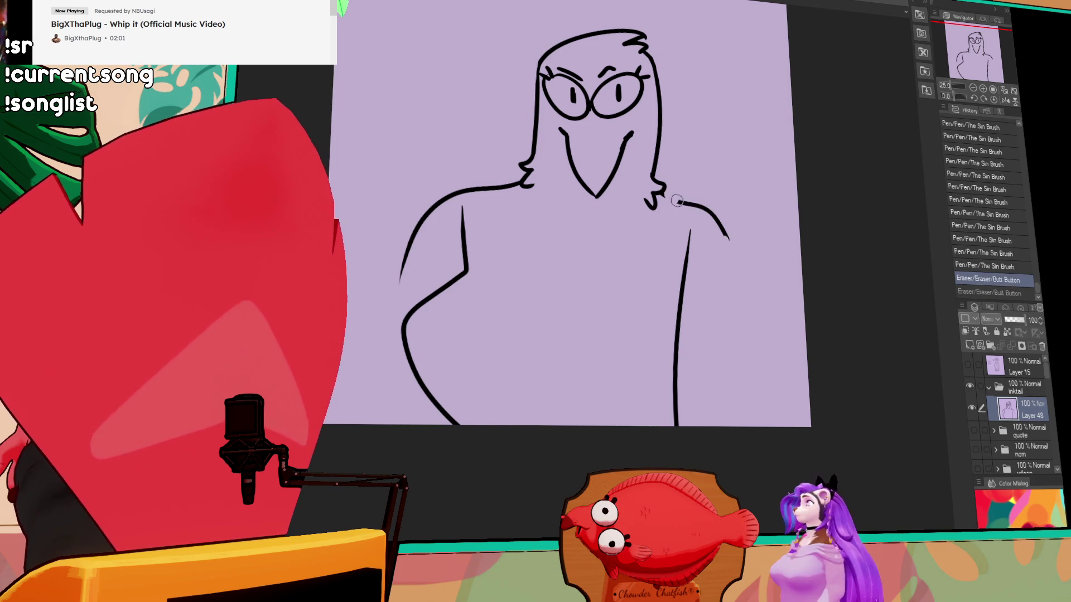
{"action": "key", "text": "ctrl+z"}
{"action": "key", "text": "ctrl+y"}
{"action": "mouse_move", "coordinate": [661, 192]}
{"action": "left_mouse_down"}
{"action": "mouse_move", "coordinate": [736, 228]}
{"action": "mouse_move", "coordinate": [758, 351]}
{"action": "left_mouse_up"}
{"action": "key", "text": "ctrl+z"}
{"action": "mouse_move", "coordinate": [691, 229]}
{"action": "left_mouse_down"}
{"action": "mouse_move", "coordinate": [687, 287]}
{"action": "mouse_move", "coordinate": [719, 284]}
{"action": "left_mouse_up"}
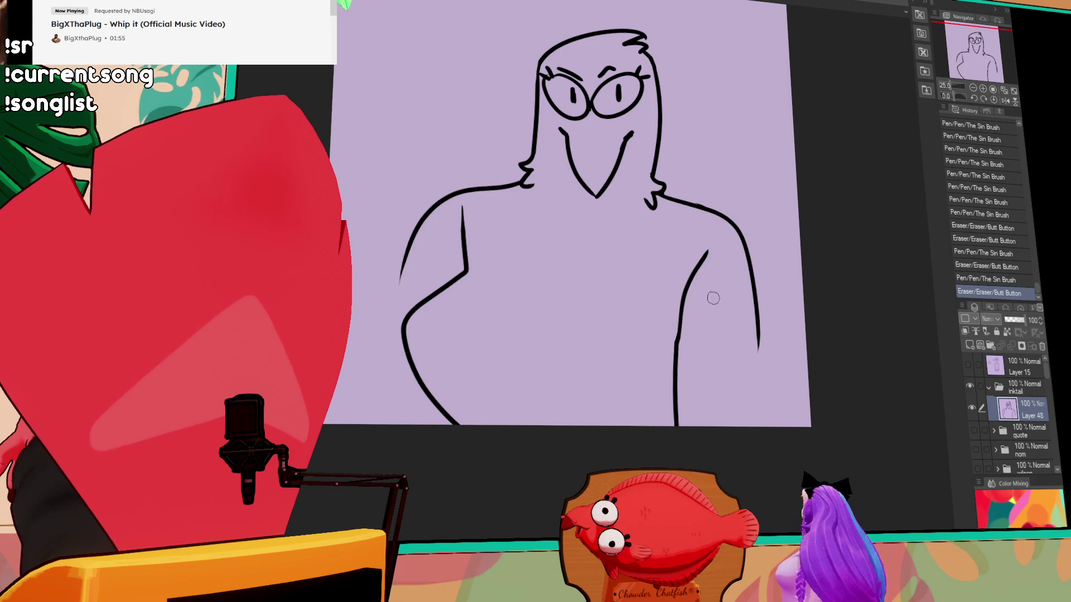
- Draw a line across the chest with connecting torso lines, erasing the overshoots
{"action": "left_click_drag", "start_coordinate": [466, 268], "coordinate": [707, 318]}
{"action": "left_click_drag", "start_coordinate": [524, 187], "coordinate": [503, 272]}
{"action": "left_click_drag", "start_coordinate": [652, 209], "coordinate": [648, 300]}
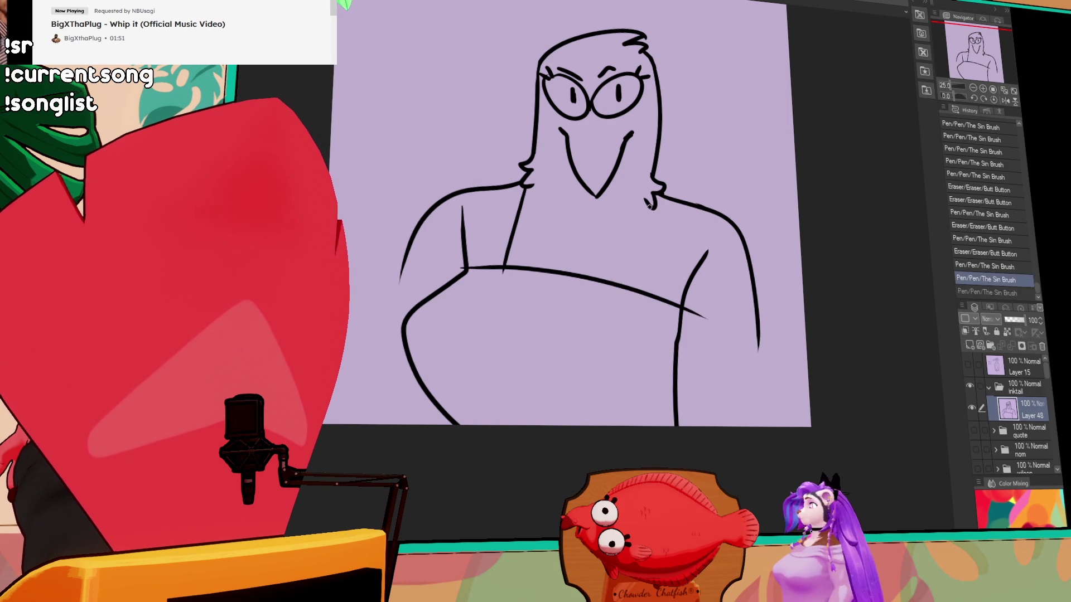
{"action": "left_click_drag", "start_coordinate": [501, 274], "coordinate": [473, 270]}
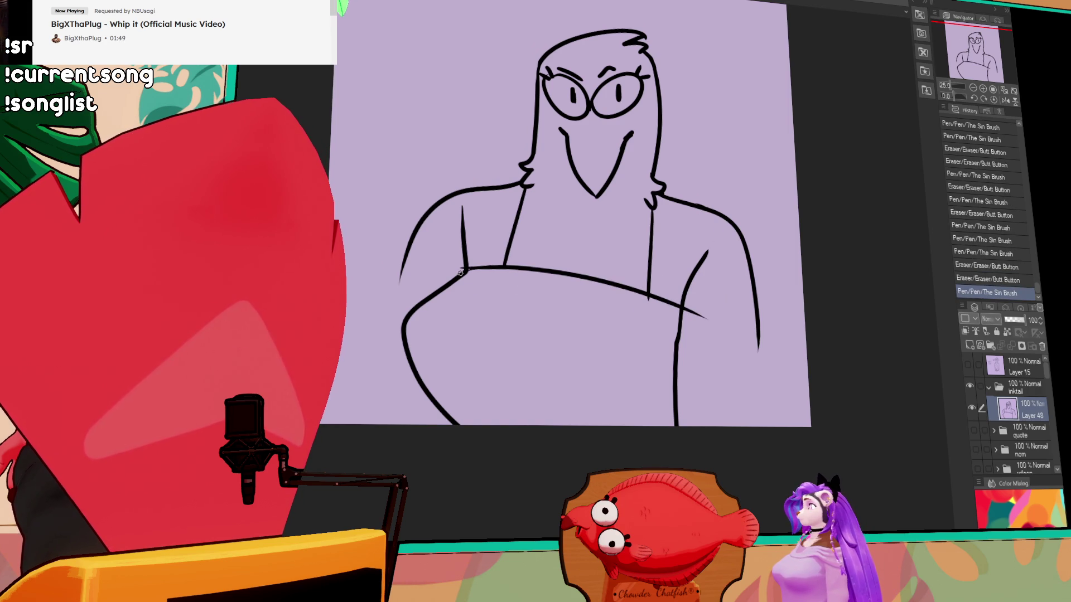
{"action": "left_click_drag", "start_coordinate": [646, 289], "coordinate": [649, 300]}
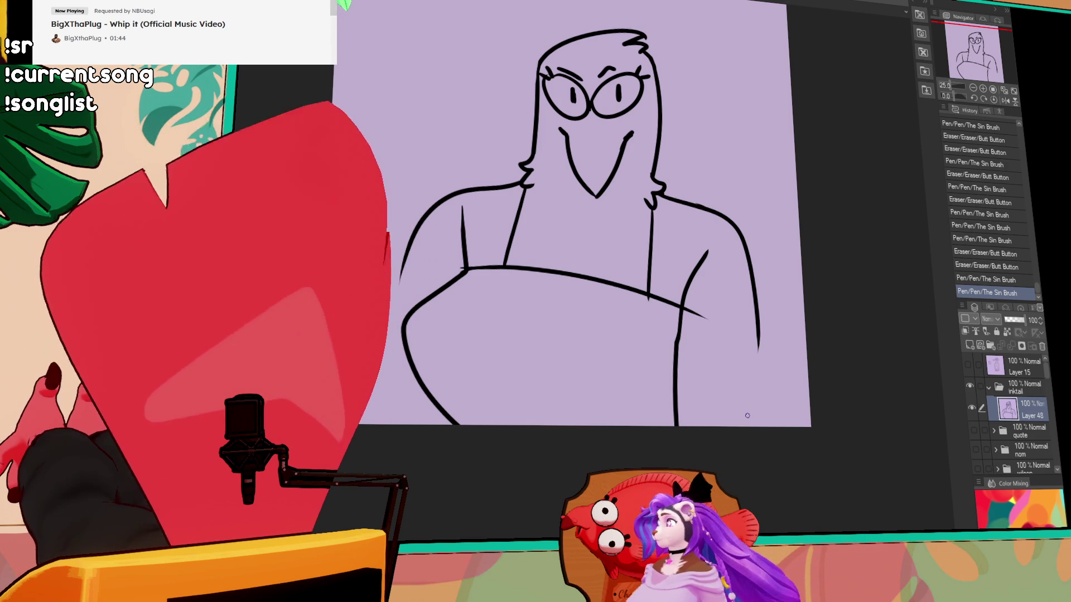
{"action": "mouse_move", "coordinate": [705, 317]}
{"action": "left_mouse_down"}
{"action": "mouse_move", "coordinate": [681, 301]}
{"action": "mouse_move", "coordinate": [673, 317]}
{"action": "left_mouse_up"}
{"action": "mouse_move", "coordinate": [705, 241]}
{"action": "left_mouse_down"}
{"action": "mouse_move", "coordinate": [681, 287]}
{"action": "mouse_move", "coordinate": [706, 227]}
{"action": "mouse_move", "coordinate": [674, 267]}
{"action": "mouse_move", "coordinate": [752, 318]}
{"action": "left_mouse_up"}
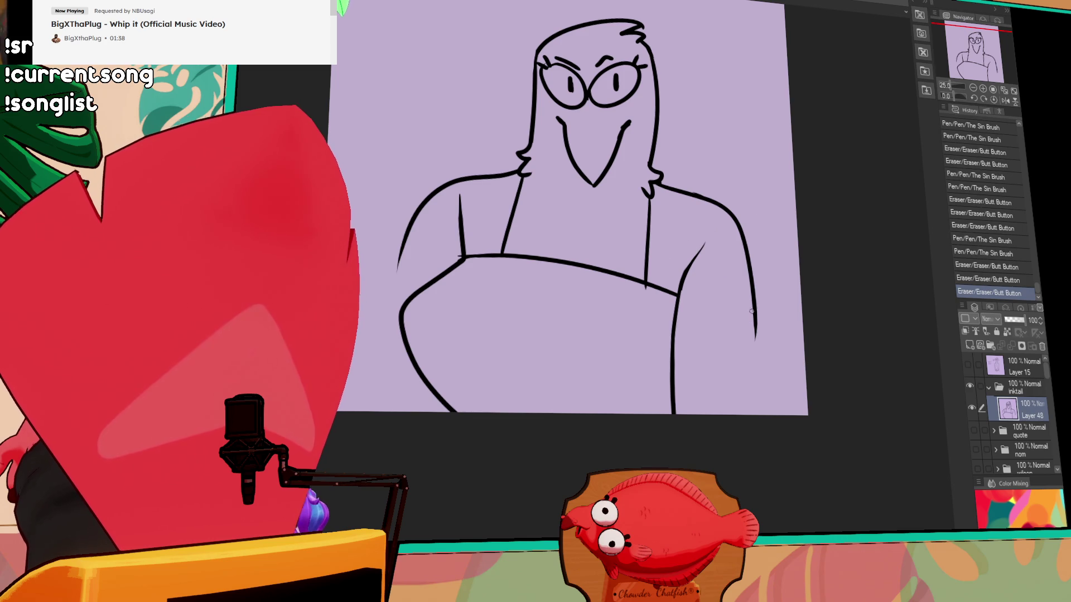
- Draw the outer right arm line and extend the left arm line to the canvas bottom
{"action": "left_click_drag", "start_coordinate": [750, 245], "coordinate": [743, 237]}
{"action": "mouse_move", "coordinate": [738, 221]}
{"action": "left_mouse_down"}
{"action": "mouse_move", "coordinate": [760, 276]}
{"action": "mouse_move", "coordinate": [761, 416]}
{"action": "left_mouse_up"}
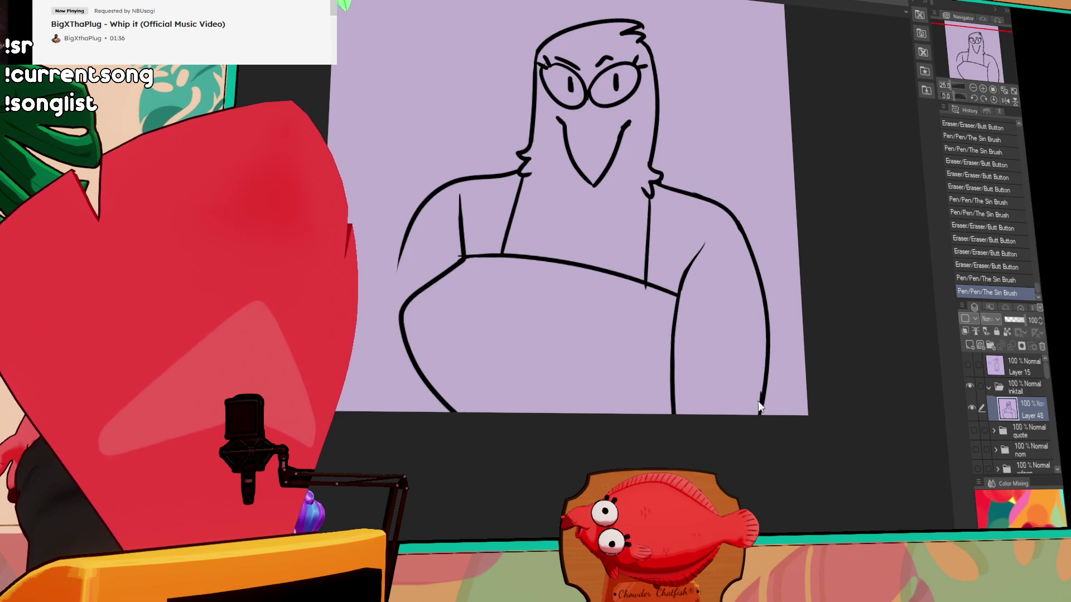
{"action": "left_click_drag", "start_coordinate": [398, 252], "coordinate": [392, 413]}
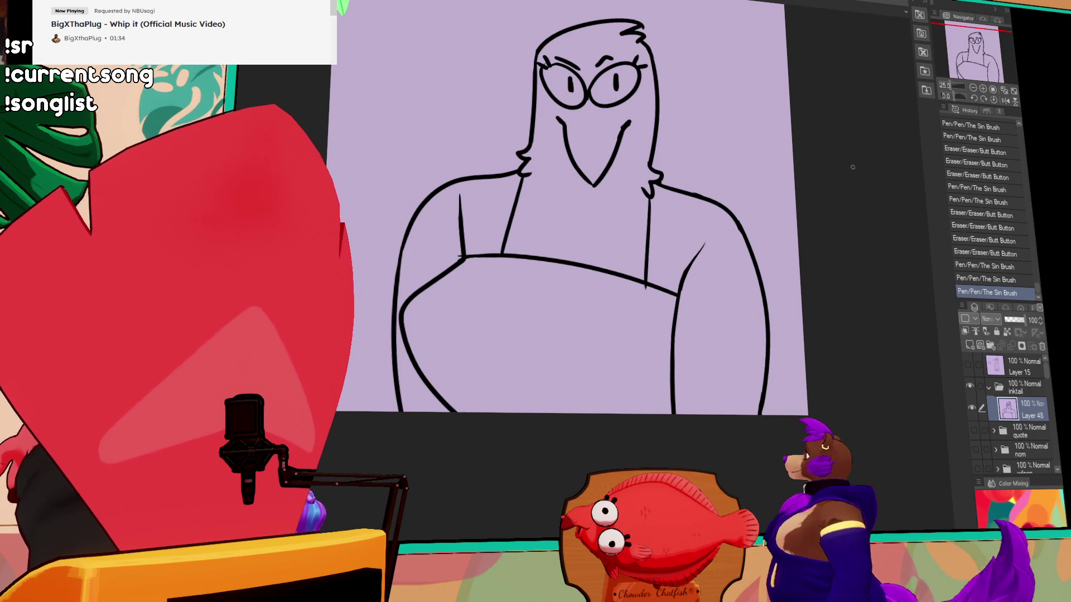
{"action": "left_click_drag", "start_coordinate": [897, 82], "coordinate": [874, 144]}
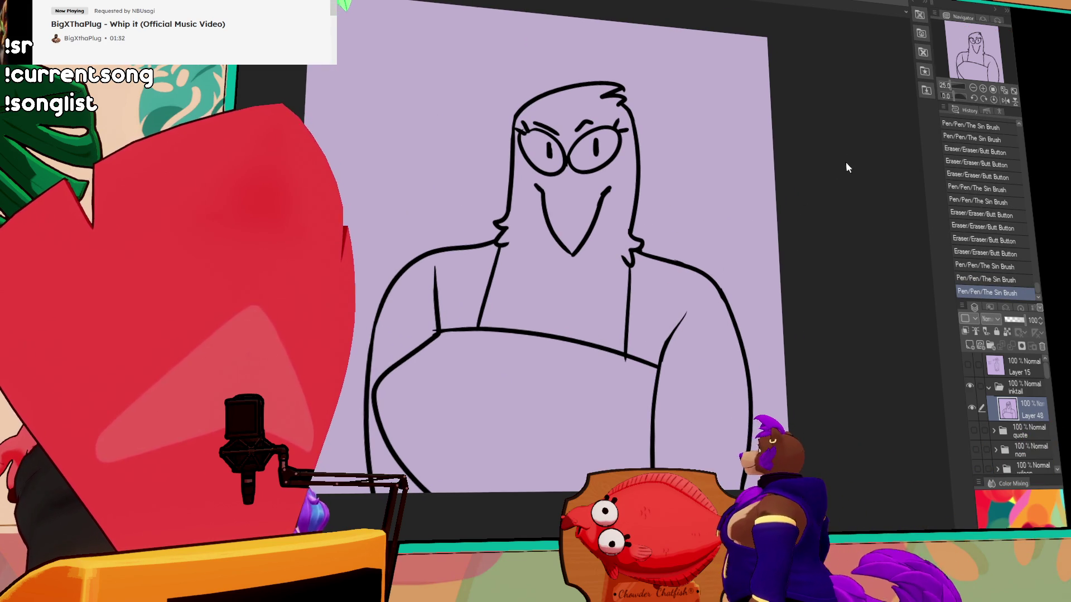
{"action": "left_click_drag", "start_coordinate": [656, 242], "coordinate": [649, 251]}
{"action": "mouse_move", "coordinate": [725, 254]}
{"action": "left_mouse_down"}
{"action": "mouse_move", "coordinate": [717, 263]}
{"action": "mouse_move", "coordinate": [756, 243]}
{"action": "left_mouse_up"}
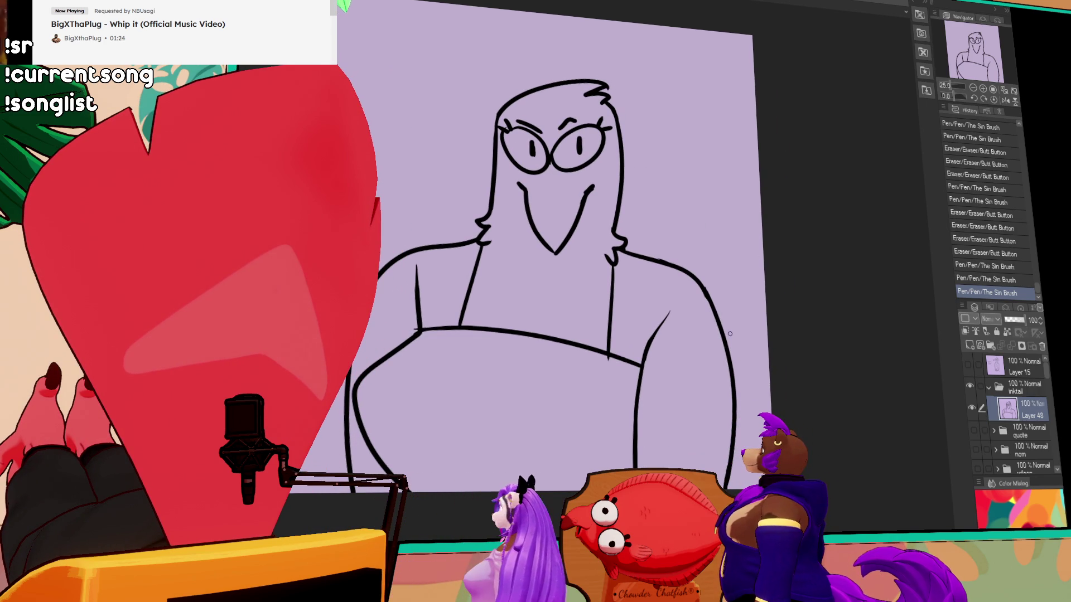
- Trim the diagonal shoulder line, shift the drawing up, and extend the lower-left body line
{"action": "mouse_move", "coordinate": [645, 358]}
{"action": "left_mouse_down"}
{"action": "mouse_move", "coordinate": [663, 322]}
{"action": "mouse_move", "coordinate": [637, 368]}
{"action": "left_mouse_up"}
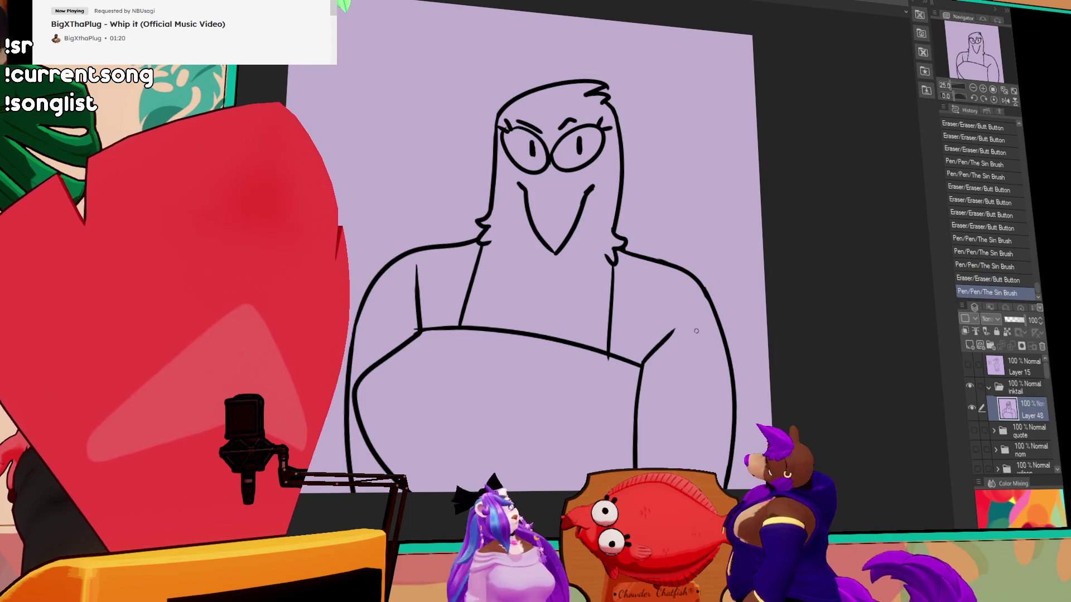
{"action": "scroll", "coordinate": [697, 329], "scroll_direction": "down", "scroll_amount": 2}
{"action": "left_click_drag", "start_coordinate": [697, 329], "coordinate": [695, 313]}
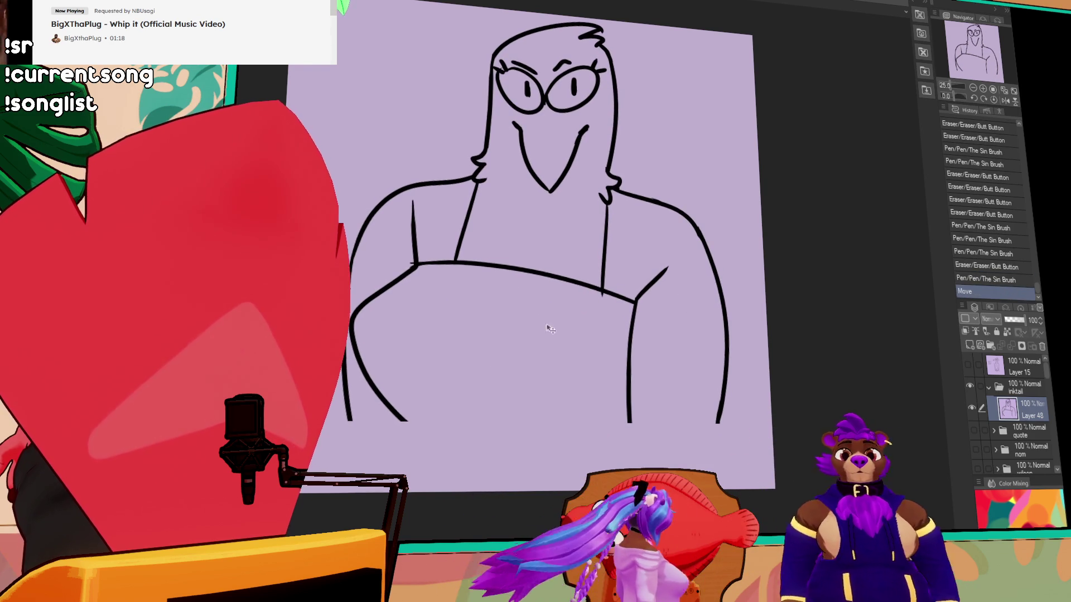
{"action": "mouse_move", "coordinate": [395, 414]}
{"action": "left_mouse_down"}
{"action": "mouse_move", "coordinate": [439, 454]}
{"action": "mouse_move", "coordinate": [445, 415]}
{"action": "mouse_move", "coordinate": [433, 453]}
{"action": "left_mouse_up"}
{"action": "mouse_move", "coordinate": [566, 350]}
{"action": "left_mouse_down"}
{"action": "mouse_move", "coordinate": [606, 316]}
{"action": "mouse_move", "coordinate": [564, 390]}
{"action": "left_mouse_up"}
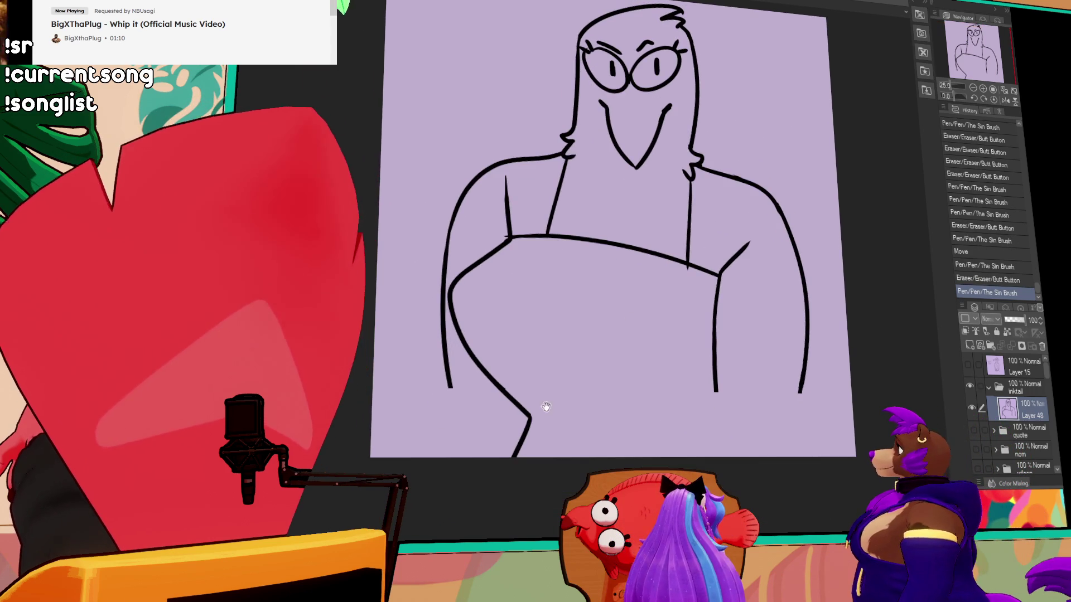
- Extend the right vertical line and the outer body lines down to the canvas bottom
{"action": "left_click", "coordinate": [698, 332]}
{"action": "key", "text": "ctrl+z"}
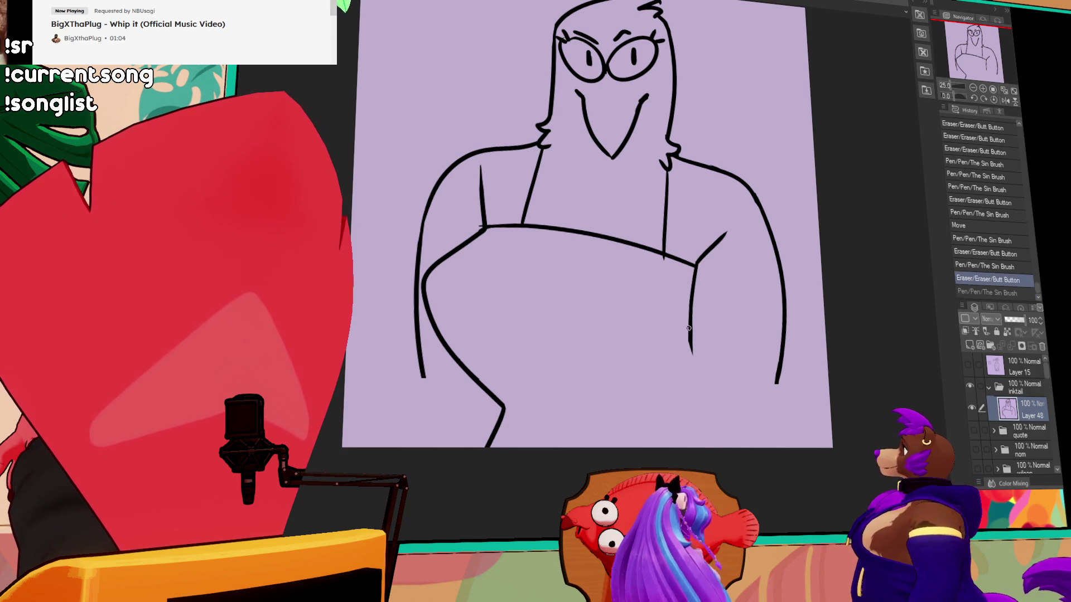
{"action": "left_click_drag", "start_coordinate": [689, 343], "coordinate": [703, 446]}
{"action": "left_click_drag", "start_coordinate": [775, 384], "coordinate": [780, 446]}
{"action": "left_click_drag", "start_coordinate": [424, 374], "coordinate": [438, 446]}
{"action": "key", "text": "ctrl+z"}
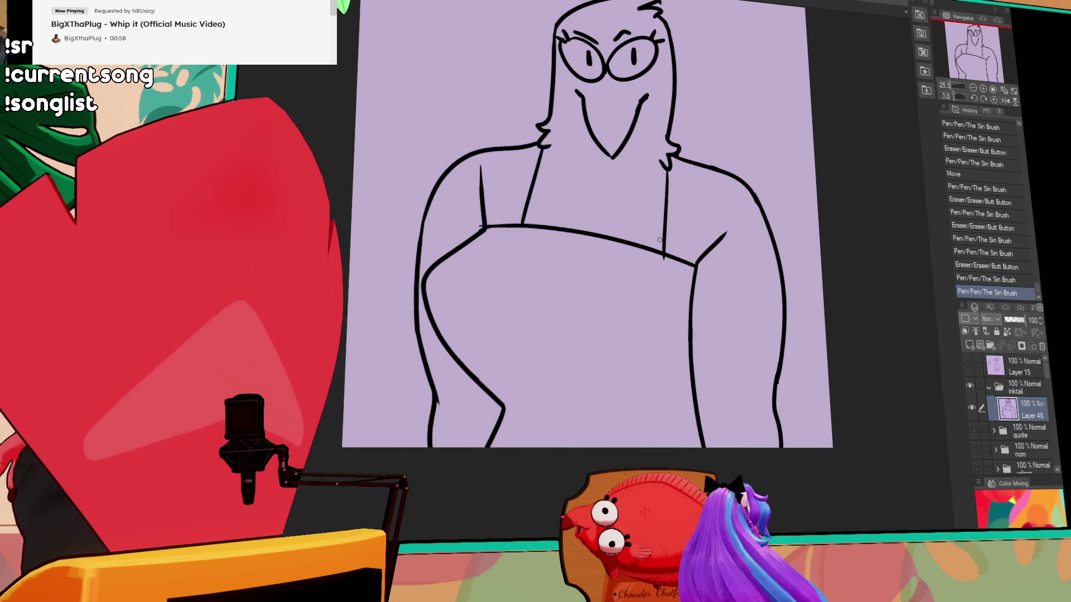
- Clean up line joins: close gaps, erase the vertical line's tip, and thicken the chest junction
{"action": "mouse_move", "coordinate": [481, 273]}
{"action": "left_mouse_down"}
{"action": "mouse_move", "coordinate": [478, 228]}
{"action": "mouse_move", "coordinate": [473, 290]}
{"action": "mouse_move", "coordinate": [488, 264]}
{"action": "left_mouse_up"}
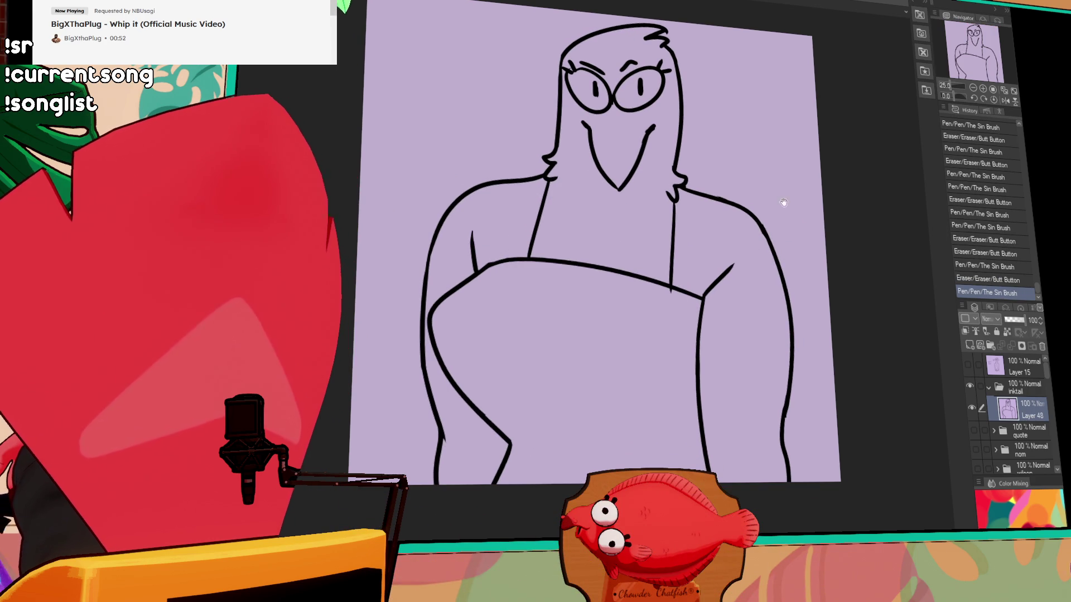
{"action": "left_click_drag", "start_coordinate": [785, 132], "coordinate": [786, 201]}
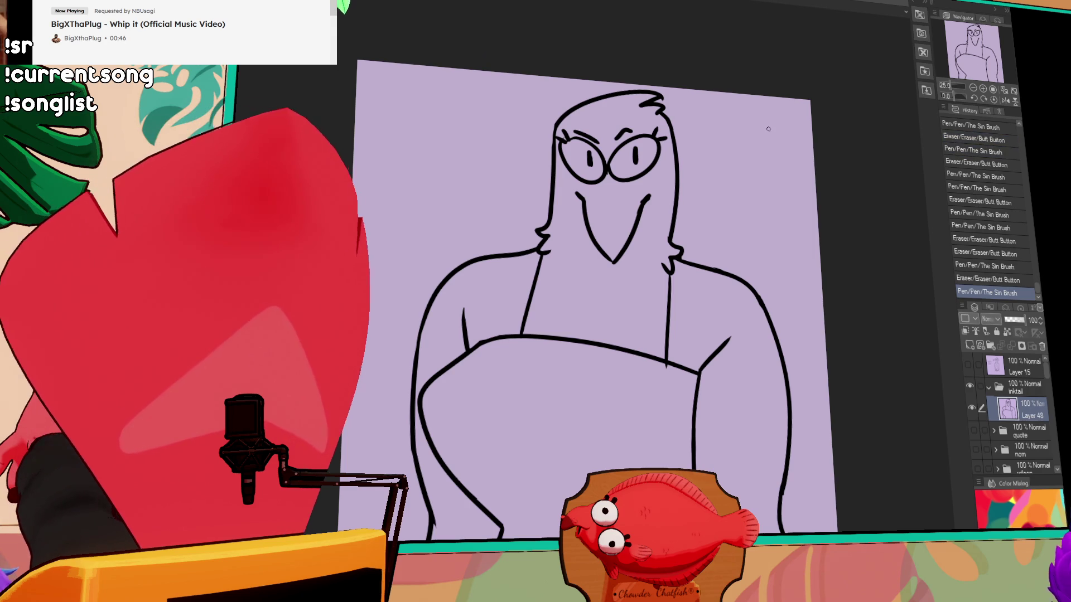
{"action": "mouse_move", "coordinate": [782, 272]}
{"action": "left_mouse_down"}
{"action": "mouse_move", "coordinate": [765, 256]}
{"action": "mouse_move", "coordinate": [758, 266]}
{"action": "left_mouse_up"}
{"action": "key", "text": "e"}
{"action": "left_click_drag", "start_coordinate": [644, 357], "coordinate": [646, 363]}
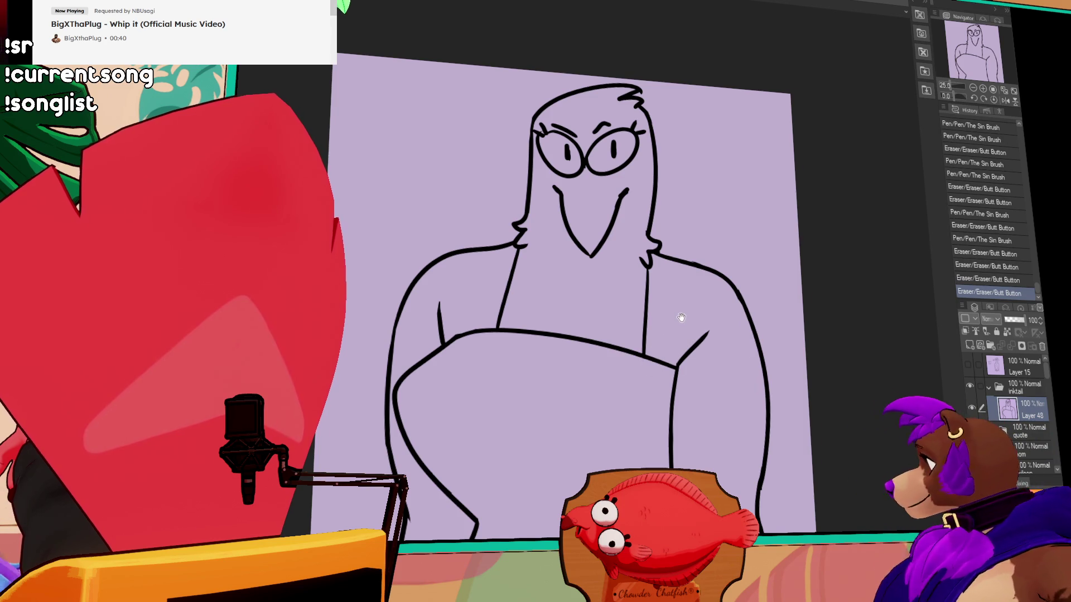
{"action": "left_click_drag", "start_coordinate": [676, 318], "coordinate": [703, 290]}
{"action": "left_click_drag", "start_coordinate": [690, 335], "coordinate": [746, 268]}
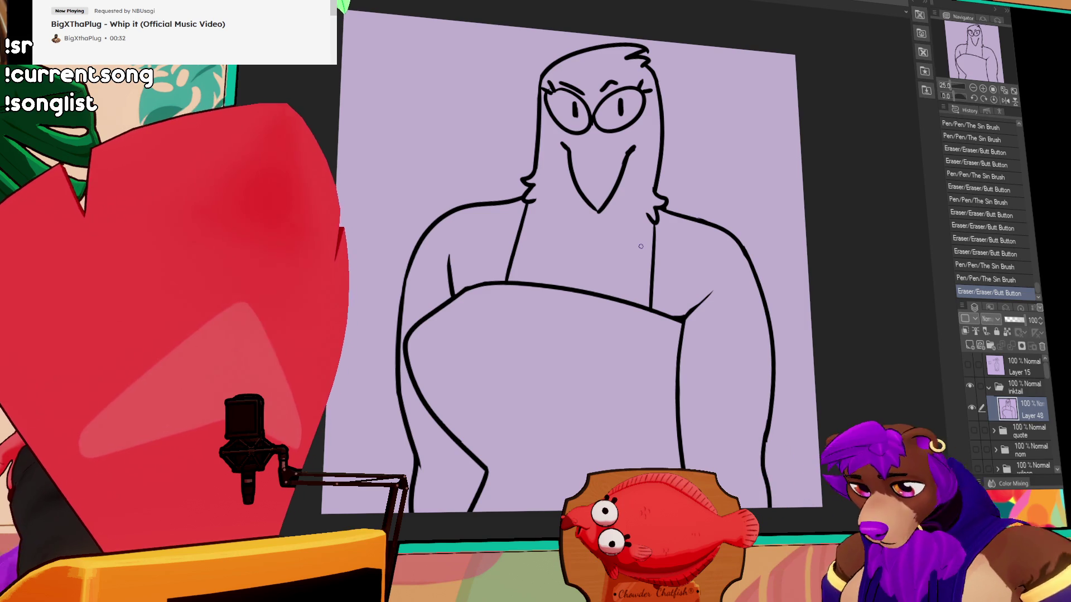
- Try a V collar below the beak, undo it, and nudge the drawing slightly left
{"action": "left_click_drag", "start_coordinate": [689, 248], "coordinate": [690, 301]}
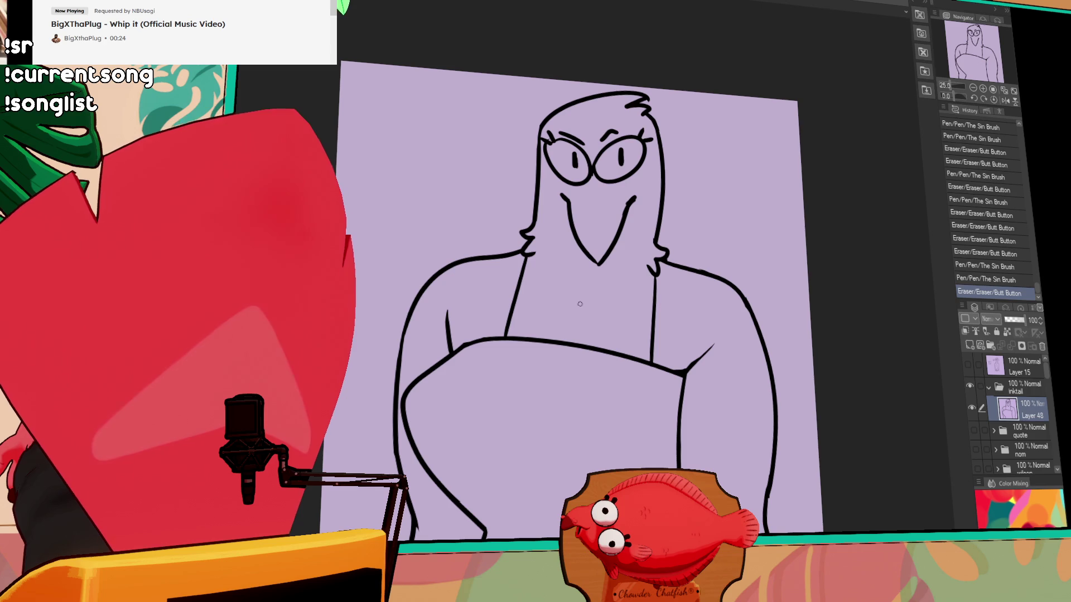
{"action": "mouse_move", "coordinate": [560, 272]}
{"action": "left_mouse_down"}
{"action": "mouse_move", "coordinate": [585, 290]}
{"action": "mouse_move", "coordinate": [619, 279]}
{"action": "left_mouse_up"}
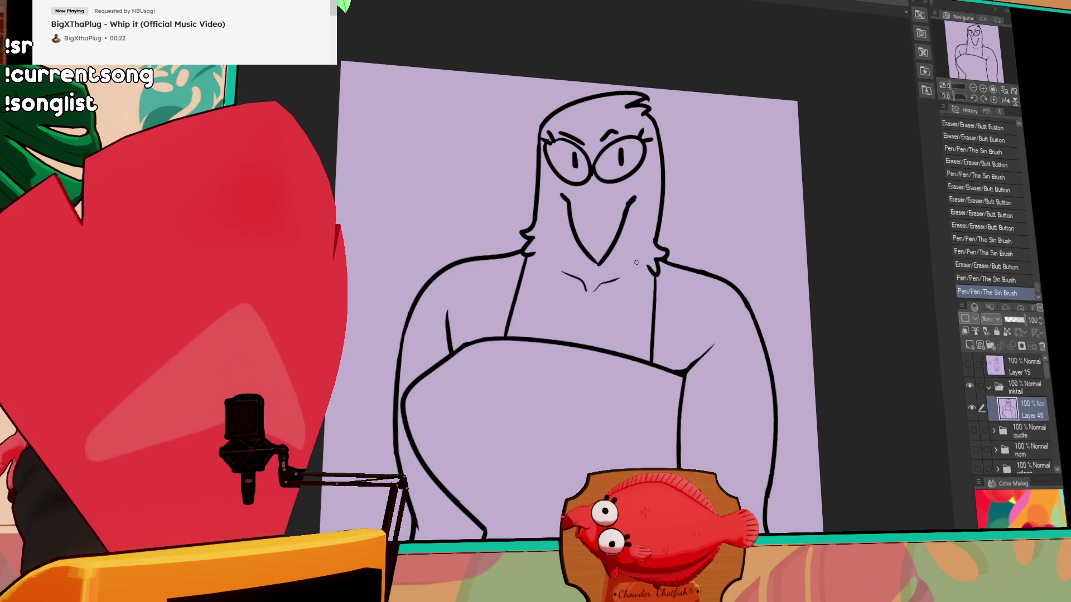
{"action": "key", "text": "ctrl+z"}
{"action": "key", "text": "ctrl+z"}
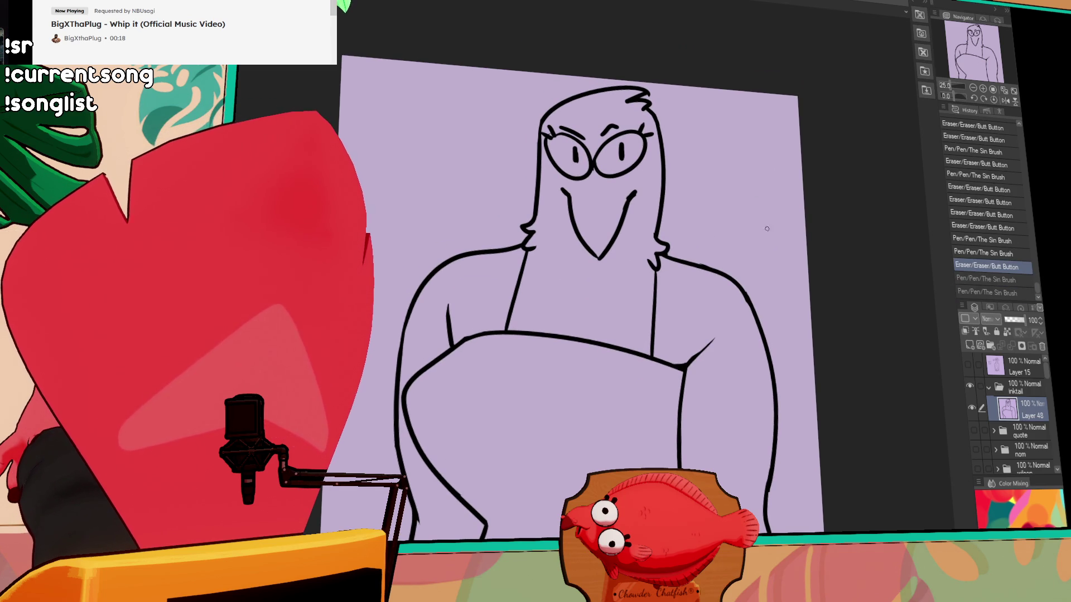
{"action": "left_click_drag", "start_coordinate": [735, 281], "coordinate": [720, 280]}
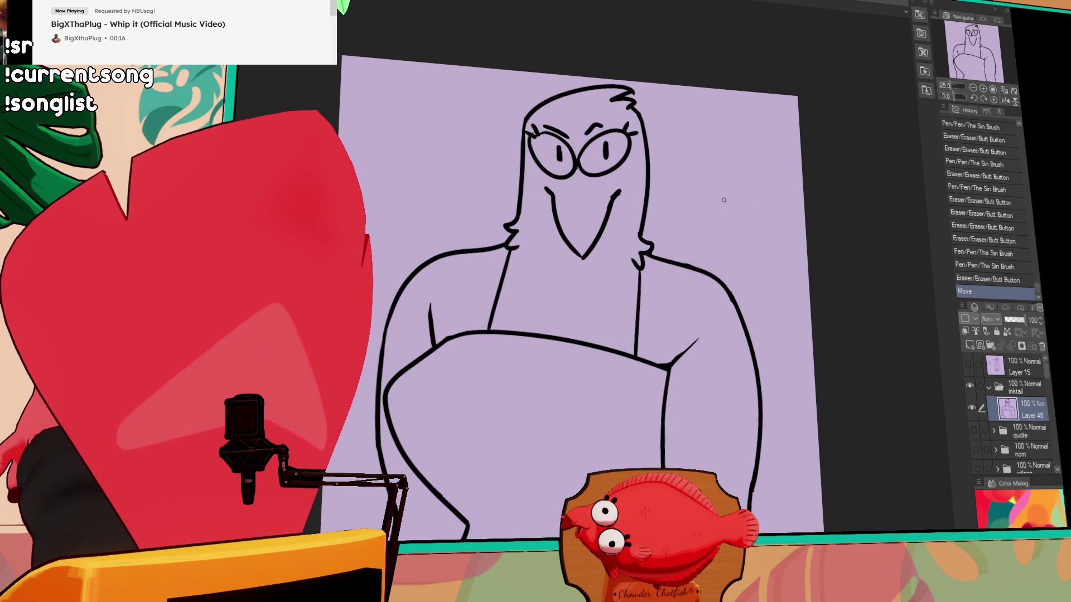
{"action": "left_click_drag", "start_coordinate": [658, 256], "coordinate": [670, 234]}
- Draw hooked-tip wing outlines on both sides, redoing the last strokes at the junction
{"action": "key", "text": "ctrl+z"}
{"action": "left_click_drag", "start_coordinate": [784, 140], "coordinate": [765, 167]}
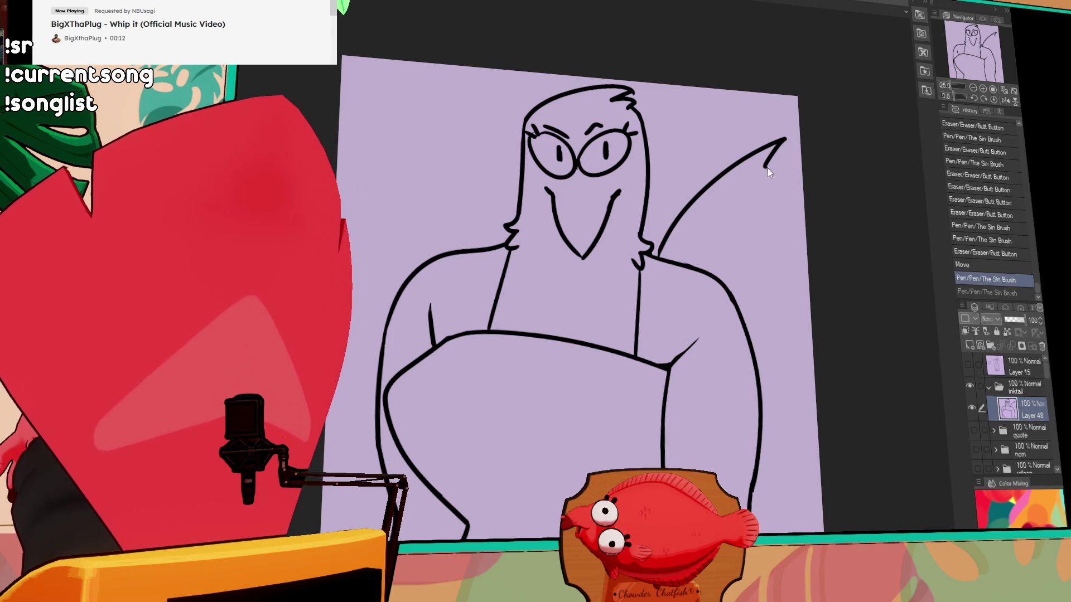
{"action": "left_click_drag", "start_coordinate": [792, 426], "coordinate": [782, 533]}
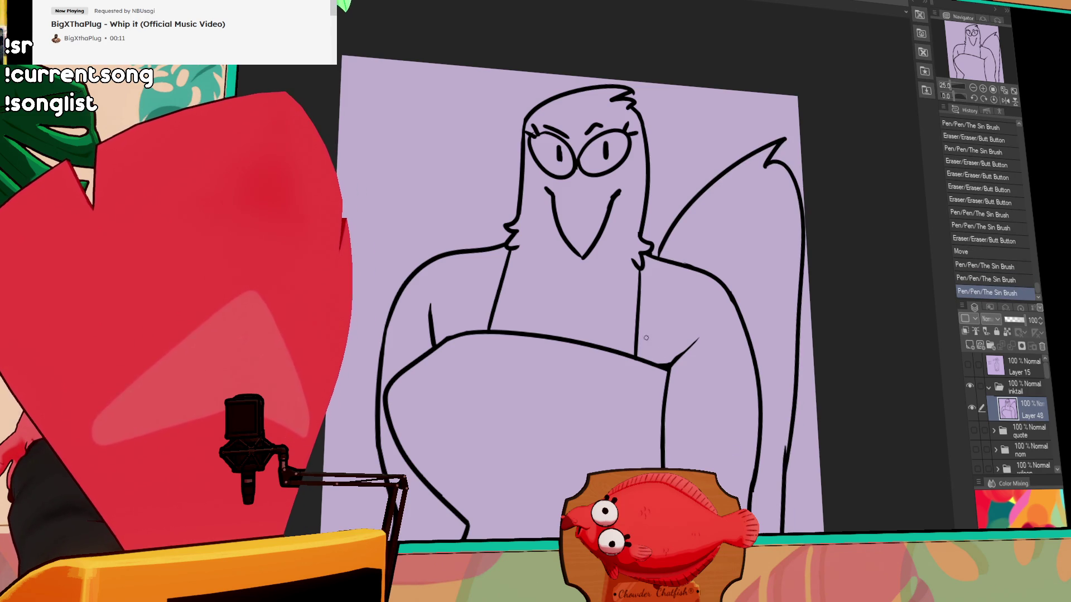
{"action": "mouse_move", "coordinate": [496, 105]}
{"action": "left_mouse_down"}
{"action": "mouse_move", "coordinate": [469, 200]}
{"action": "mouse_move", "coordinate": [433, 254]}
{"action": "left_mouse_up"}
{"action": "left_click_drag", "start_coordinate": [494, 124], "coordinate": [525, 115]}
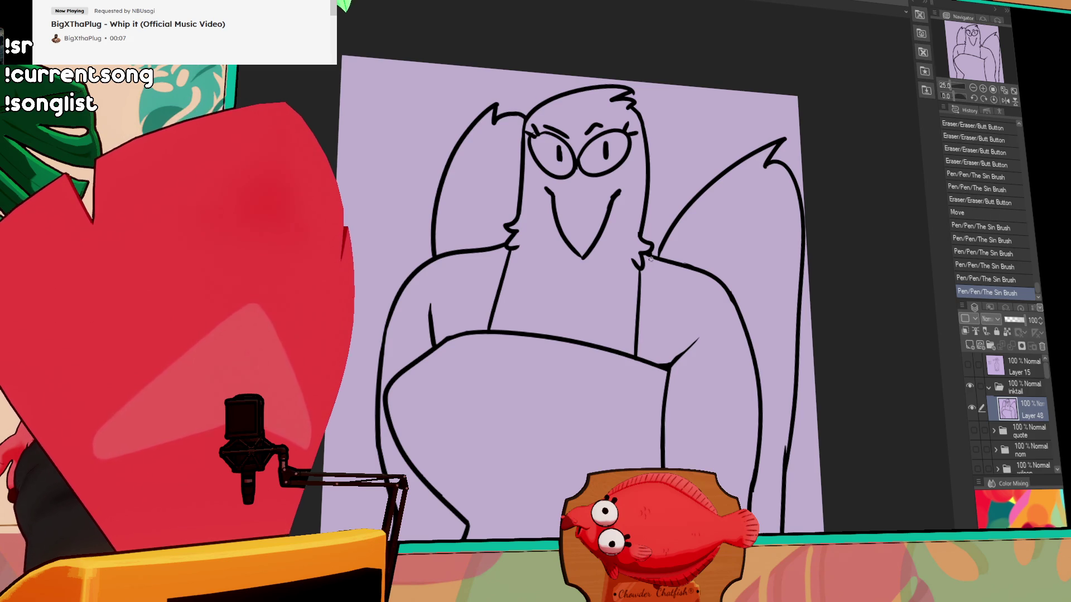
{"action": "key", "text": "ctrl+z"}
{"action": "key", "text": "ctrl+z"}
{"action": "left_click_drag", "start_coordinate": [663, 241], "coordinate": [662, 245]}
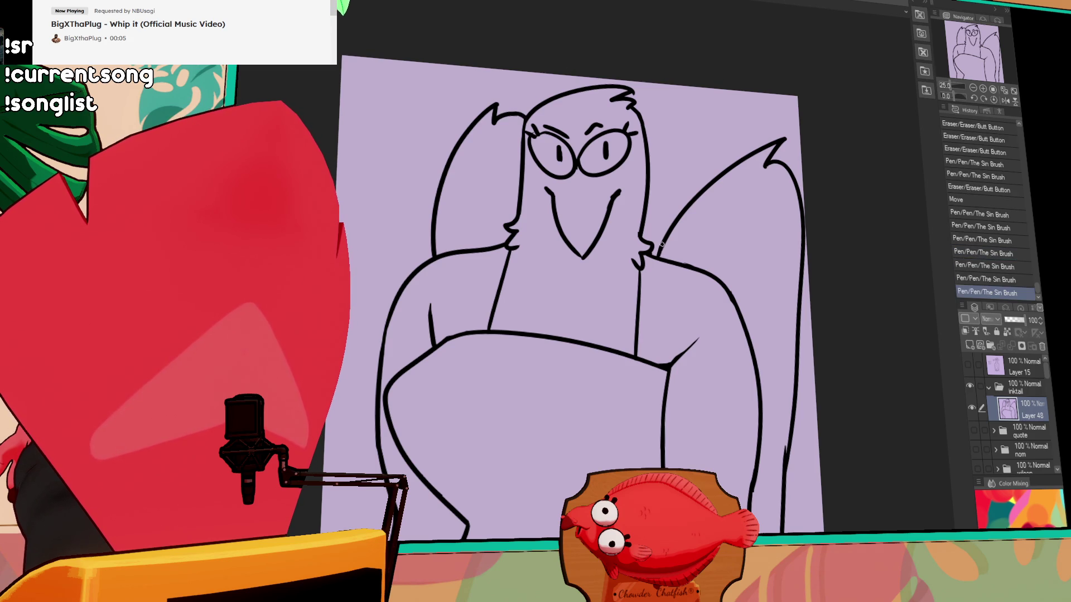
- Retry the inner arm line, then draw a long feather line across the right wing
{"action": "left_click_drag", "start_coordinate": [484, 260], "coordinate": [504, 189]}
{"action": "key", "text": "ctrl+z"}
{"action": "left_click_drag", "start_coordinate": [487, 255], "coordinate": [519, 170]}
{"action": "key", "text": "ctrl+z"}
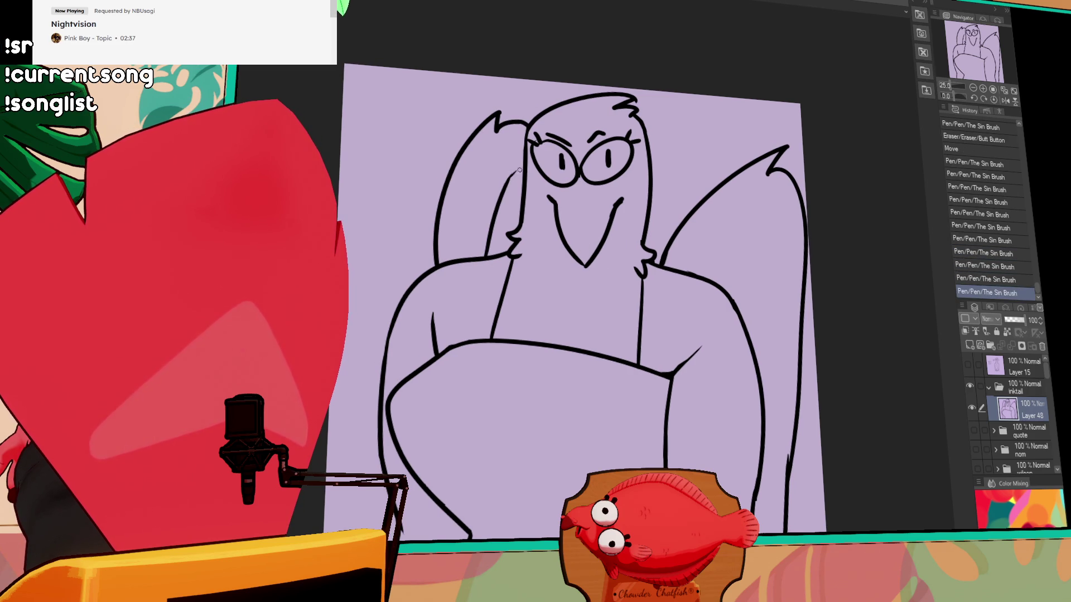
{"action": "left_click_drag", "start_coordinate": [724, 288], "coordinate": [777, 237]}
{"action": "key", "text": "ctrl+z"}
{"action": "left_click_drag", "start_coordinate": [722, 285], "coordinate": [781, 223]}
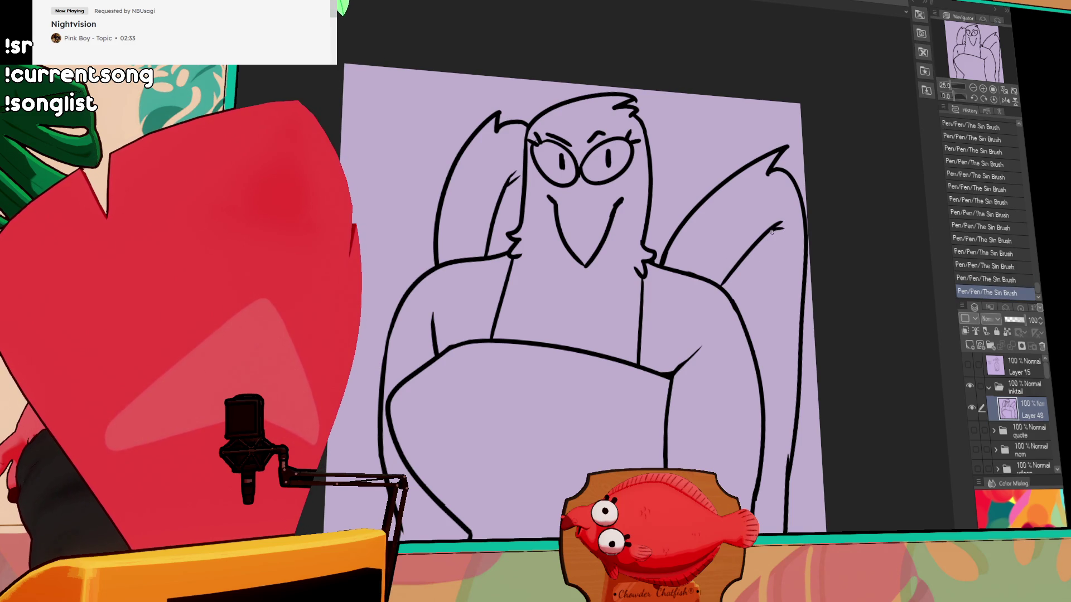
- Add a feather line along the right wing's lower edge and create a new raster layer
{"action": "mouse_move", "coordinate": [782, 259]}
{"action": "left_mouse_down"}
{"action": "mouse_move", "coordinate": [773, 183]}
{"action": "mouse_move", "coordinate": [761, 205]}
{"action": "mouse_move", "coordinate": [799, 196]}
{"action": "mouse_move", "coordinate": [790, 238]}
{"action": "left_mouse_up"}
{"action": "key", "text": "ctrl+z"}
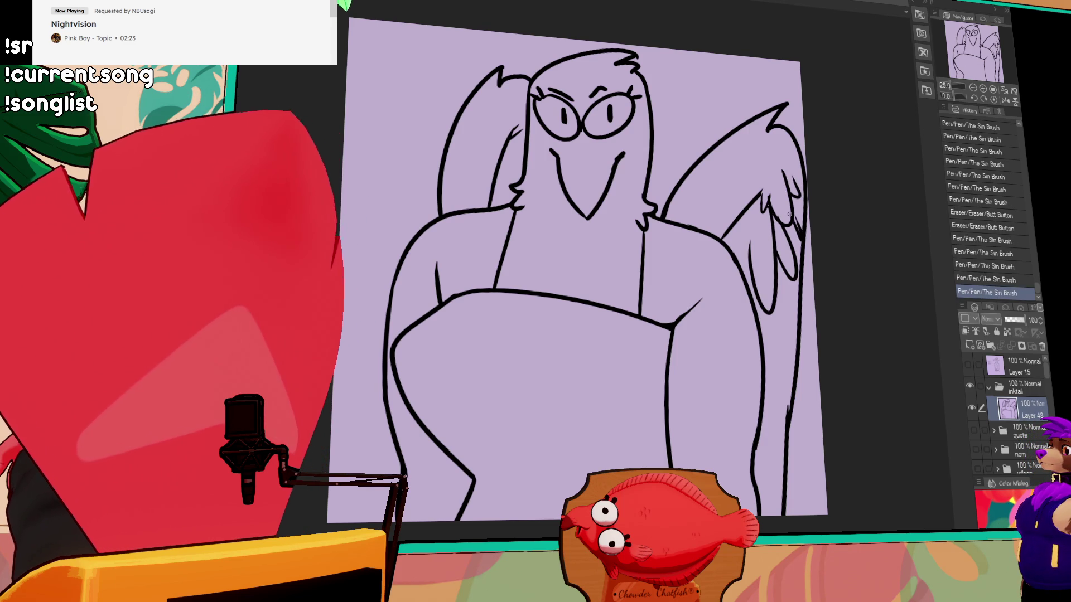
{"action": "left_click_drag", "start_coordinate": [767, 332], "coordinate": [765, 379]}
{"action": "left_click_drag", "start_coordinate": [767, 320], "coordinate": [767, 332]}
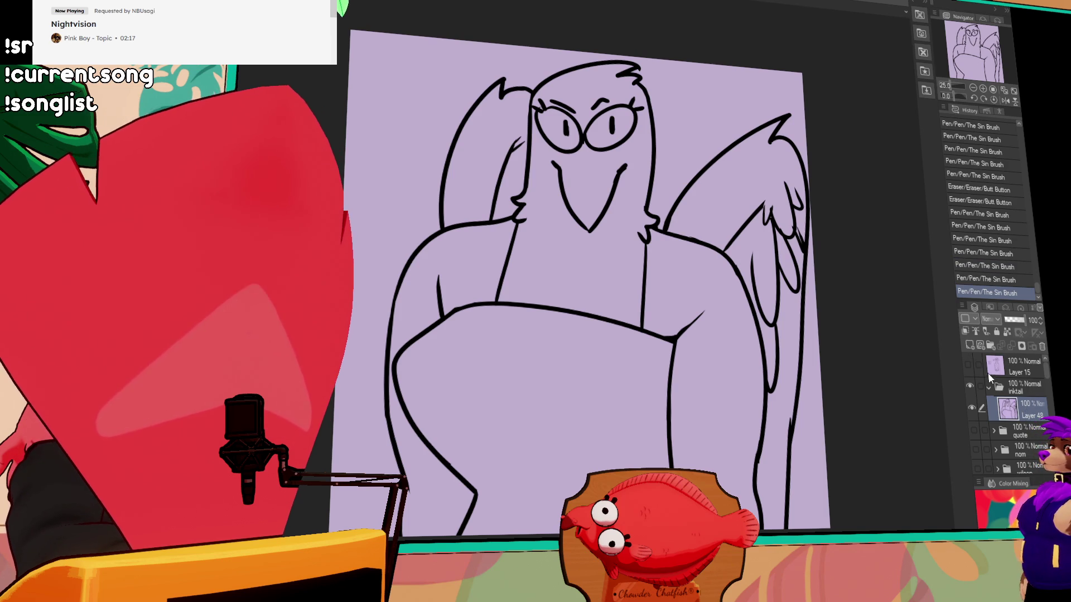
{"action": "key", "text": "ctrl+shift+n"}
- Place the new layer below Layer 48 and set Layer 48 as the fill reference layer
{"action": "key", "text": "ctrl+bracketleft"}
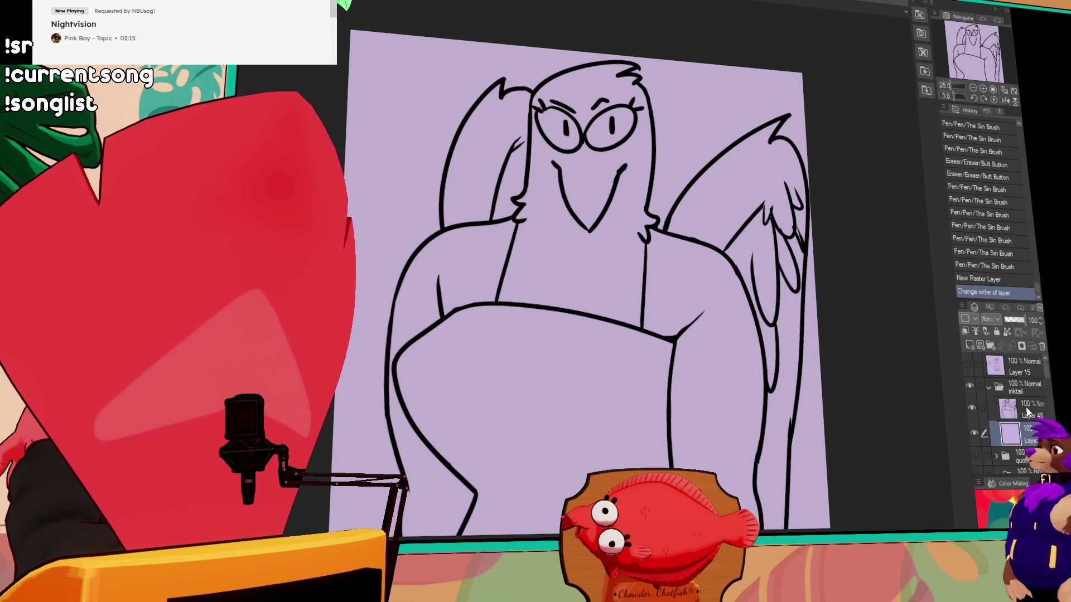
{"action": "left_click", "coordinate": [1028, 410]}
{"action": "left_click", "coordinate": [974, 330]}
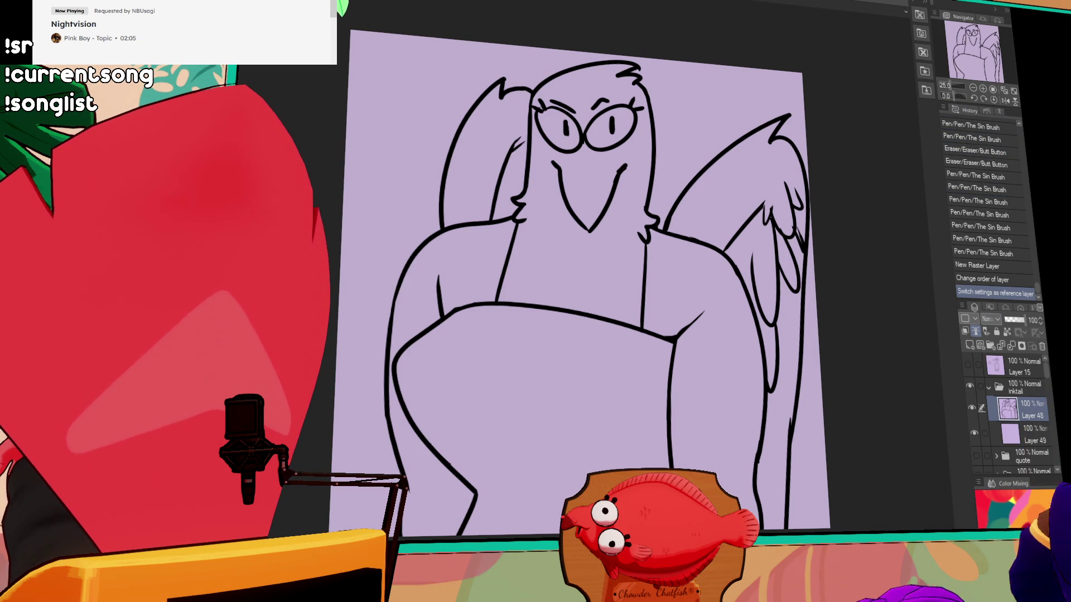
{"action": "left_click", "coordinate": [1026, 434]}
- Fill the head, torso, arms and both wings beige, then the upper right wing brown
{"action": "left_click", "coordinate": [667, 299]}
{"action": "left_click", "coordinate": [597, 282]}
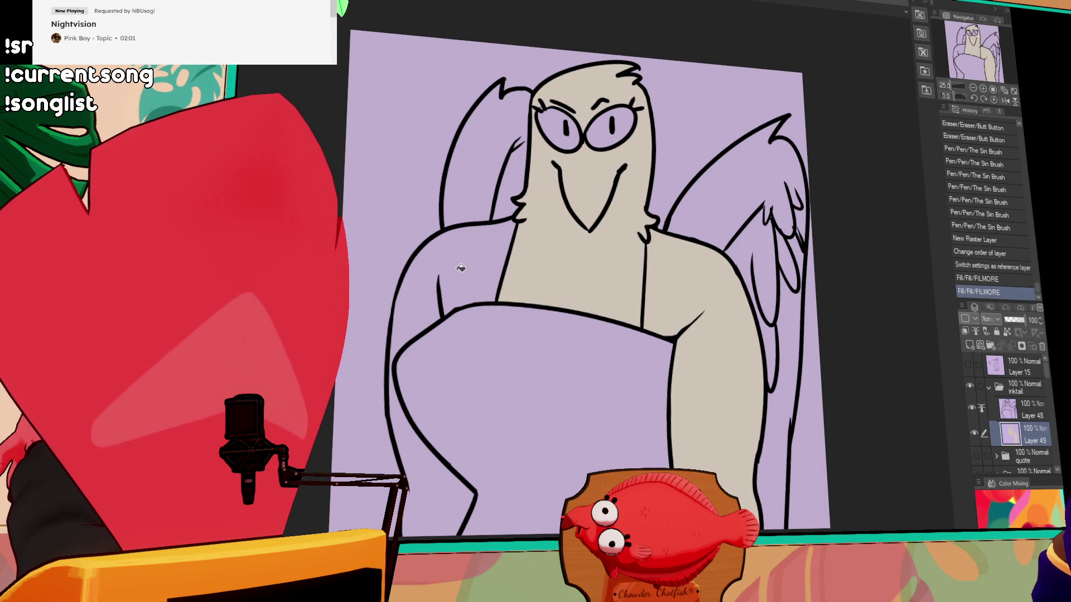
{"action": "left_click", "coordinate": [460, 268]}
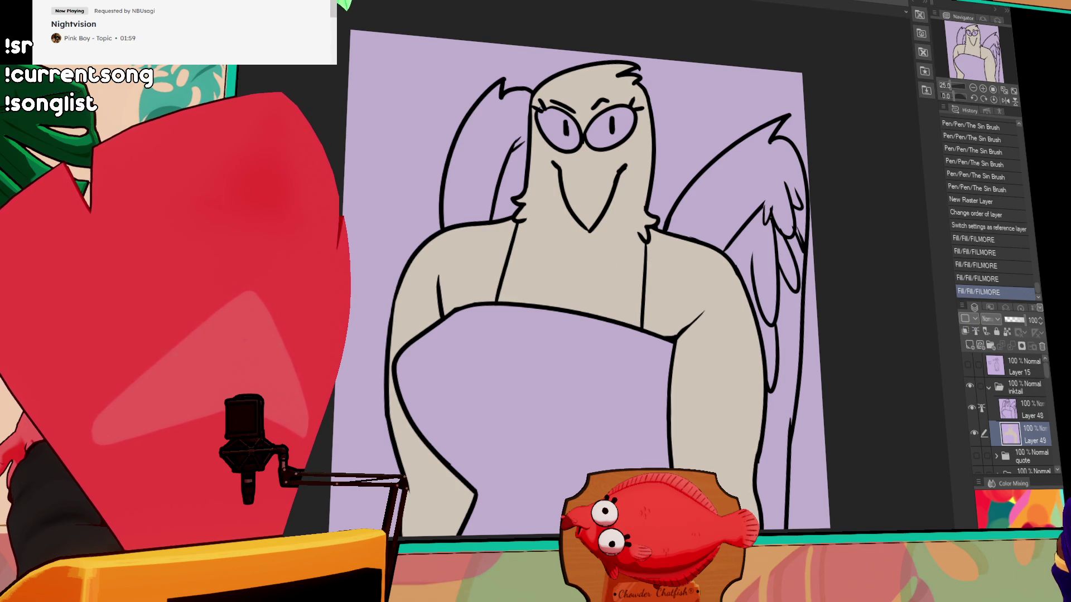
{"action": "left_click", "coordinate": [469, 166]}
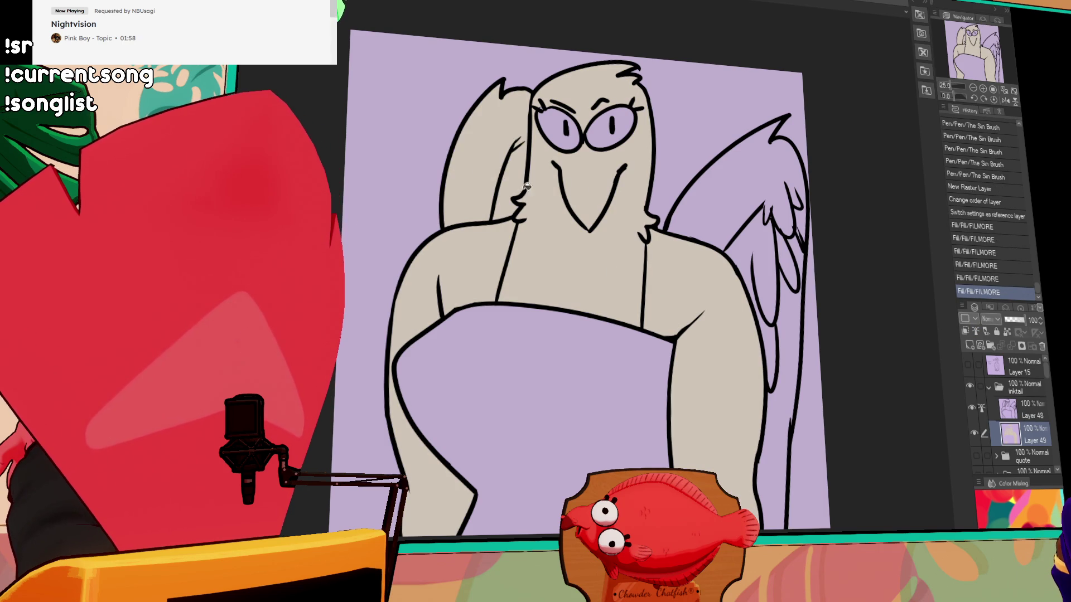
{"action": "left_click", "coordinate": [716, 218]}
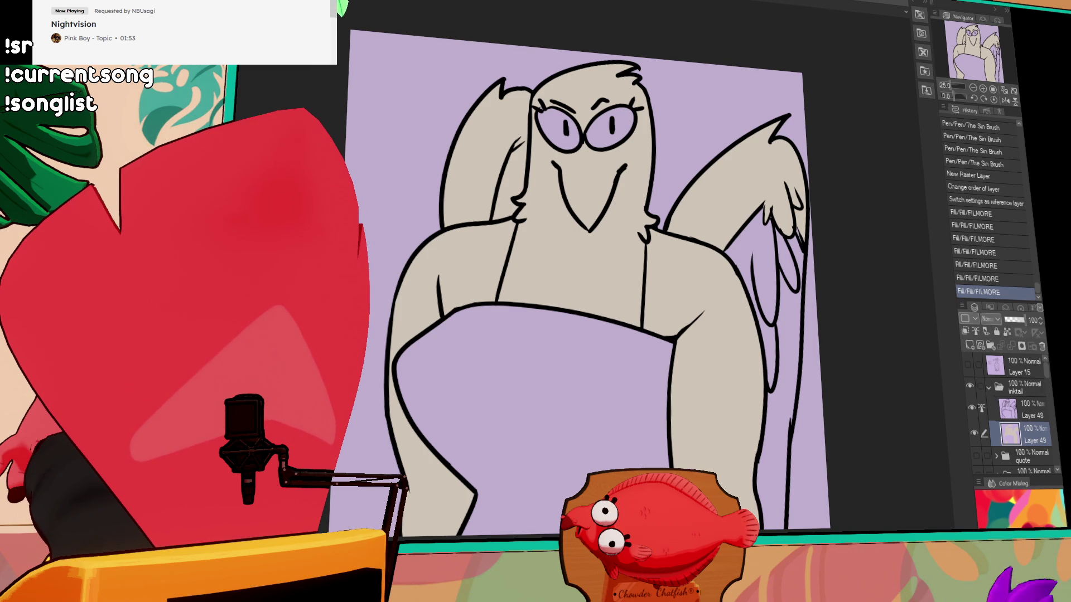
{"action": "left_click", "coordinate": [758, 255]}
{"action": "left_click", "coordinate": [792, 291]}
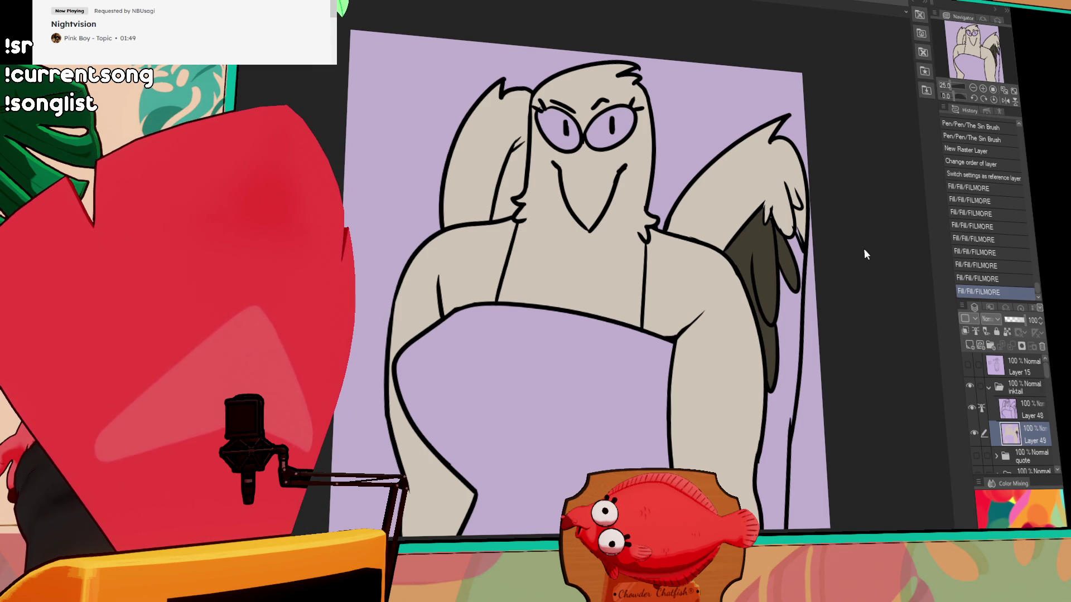
{"action": "key", "text": "ctrl+z"}
{"action": "key", "text": "ctrl+z"}
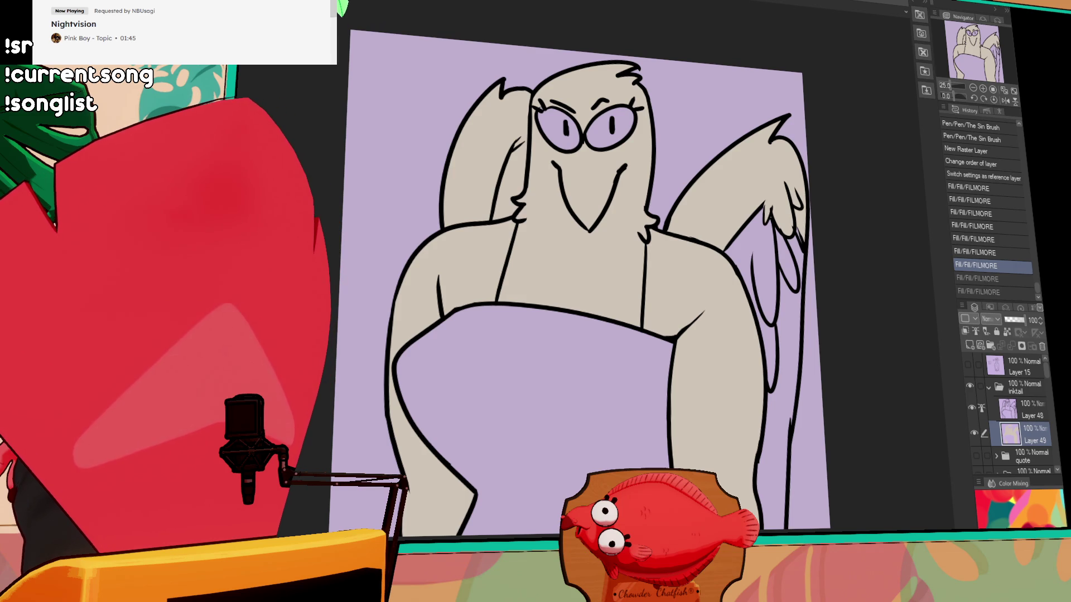
{"action": "left_click", "coordinate": [742, 173]}
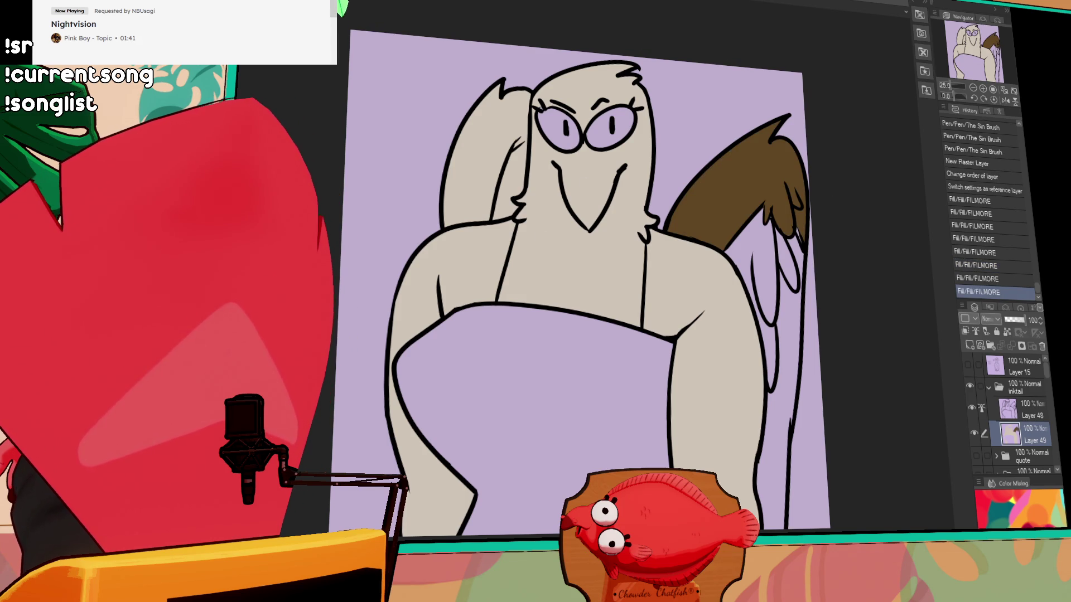
- Recolour both wings dark brown and fill the three remaining right-wing gaps beige
{"action": "left_click", "coordinate": [742, 179]}
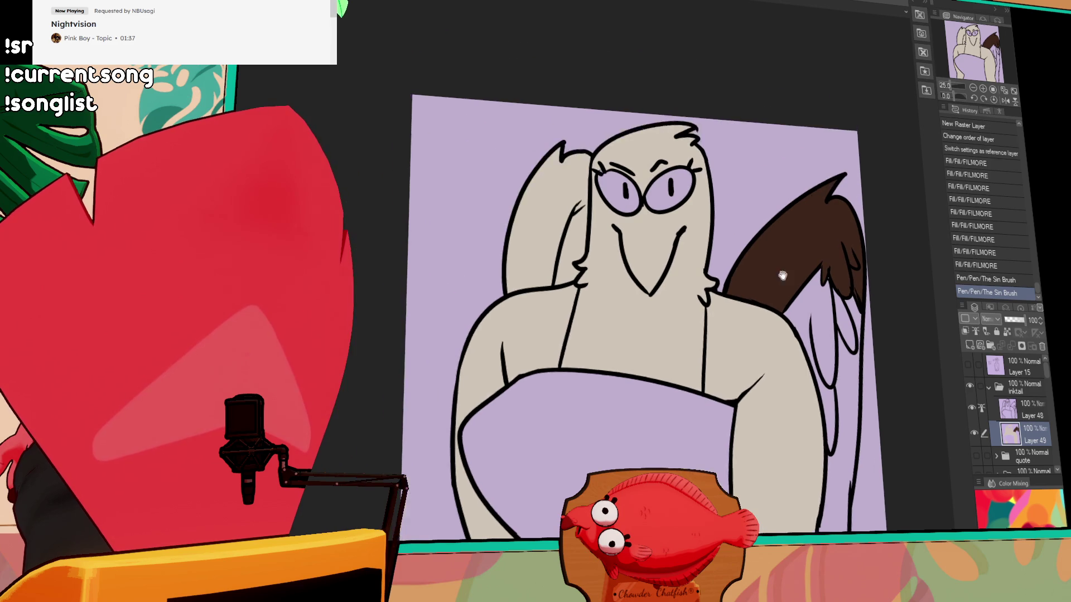
{"action": "left_click", "coordinate": [560, 243]}
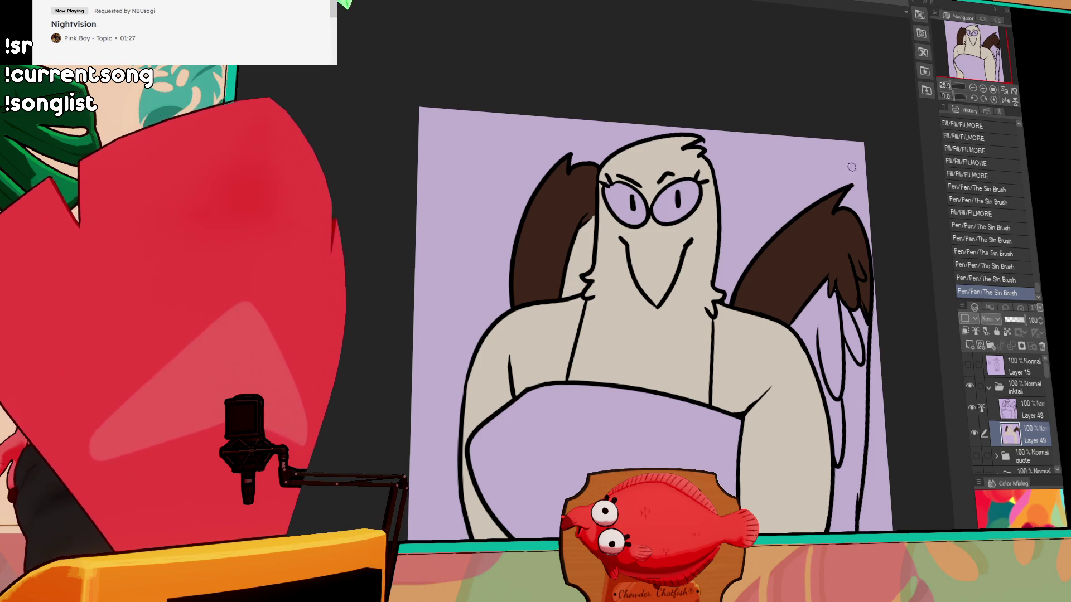
{"action": "left_click_drag", "start_coordinate": [582, 282], "coordinate": [718, 222]}
{"action": "left_click", "coordinate": [718, 223]}
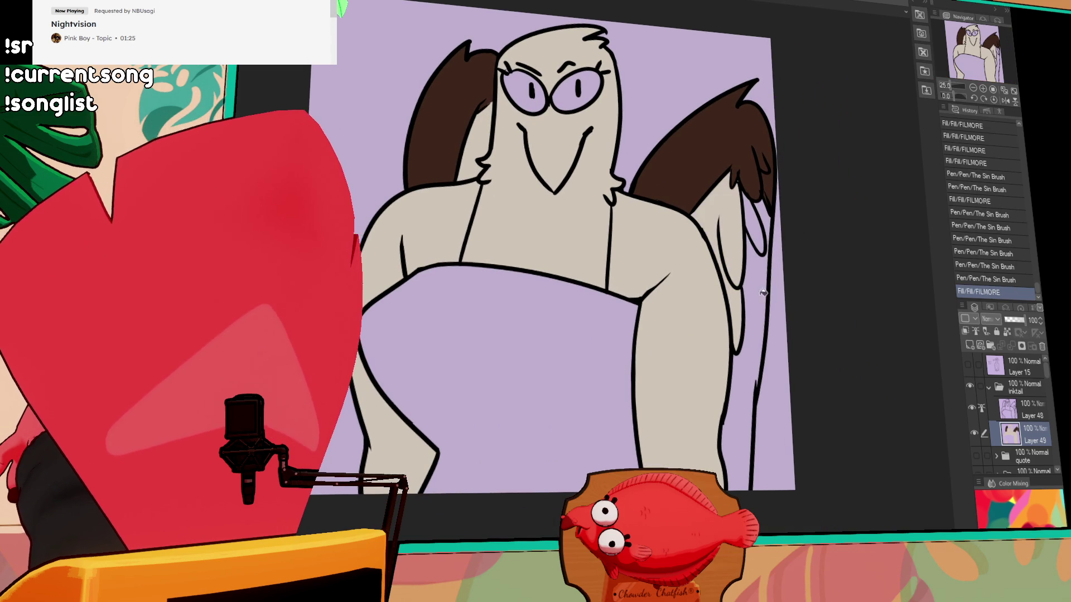
{"action": "left_click", "coordinate": [739, 290]}
{"action": "left_click", "coordinate": [762, 209]}
- Fill both eyes white, undoing a stray eraser stroke on the fill
{"action": "left_click_drag", "start_coordinate": [750, 175], "coordinate": [747, 215]}
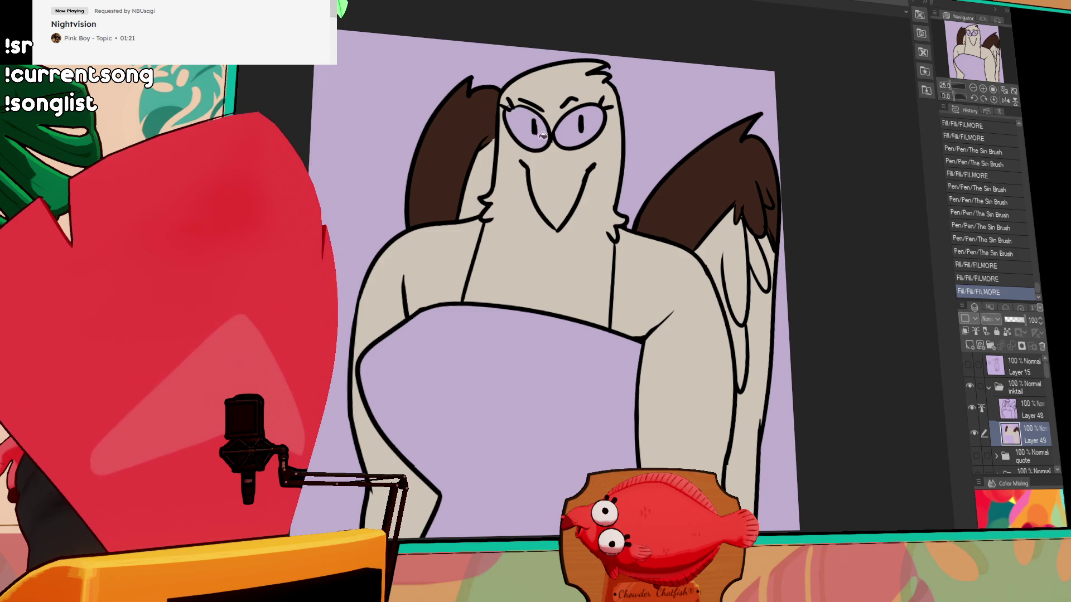
{"action": "left_click", "coordinate": [520, 133]}
{"action": "left_click", "coordinate": [591, 134]}
{"action": "left_click_drag", "start_coordinate": [636, 330], "coordinate": [636, 275]}
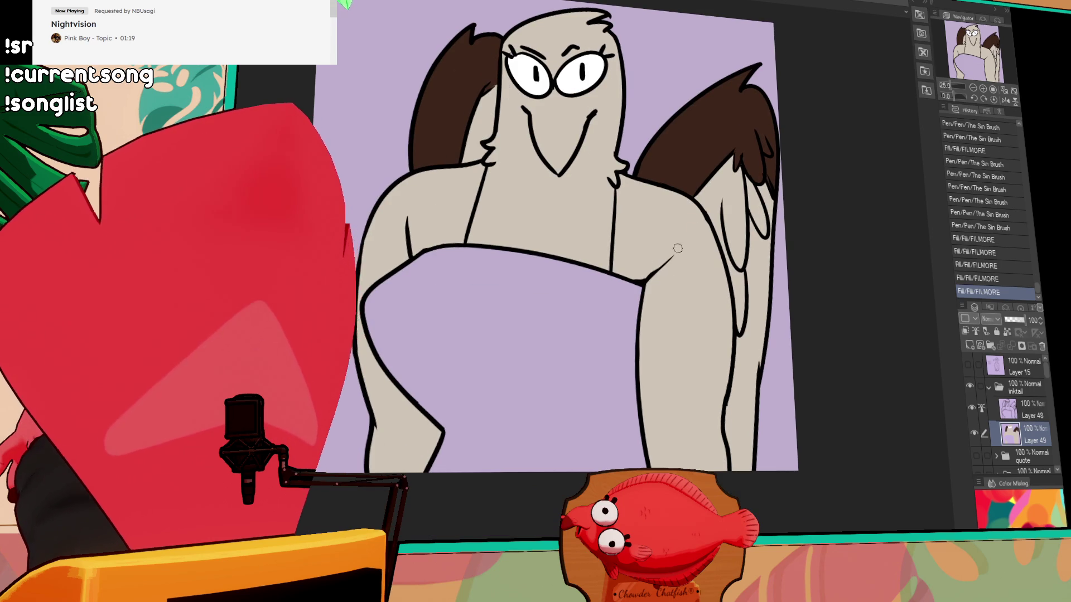
{"action": "left_click_drag", "start_coordinate": [762, 260], "coordinate": [774, 234]}
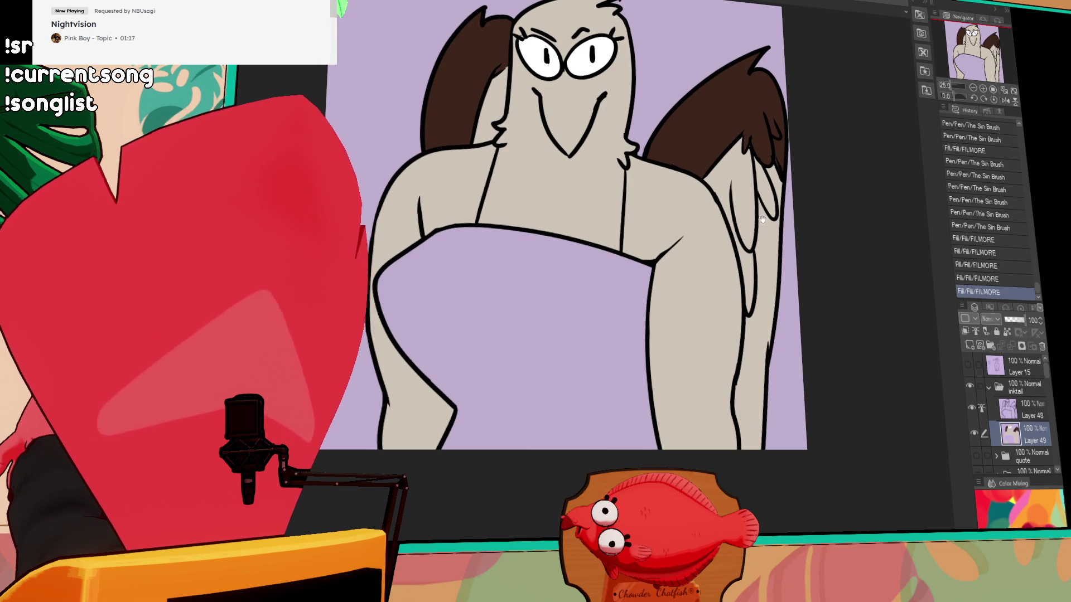
{"action": "key", "text": "e"}
{"action": "left_click_drag", "start_coordinate": [733, 346], "coordinate": [723, 378]}
{"action": "key", "text": "ctrl+z"}
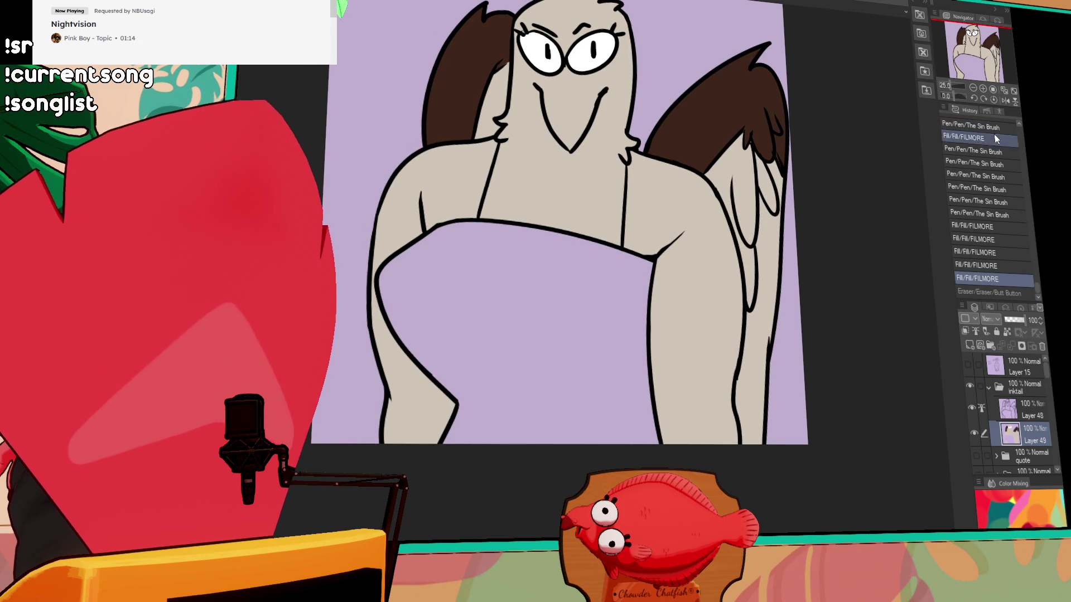
{"action": "left_click_drag", "start_coordinate": [662, 254], "coordinate": [661, 291]}
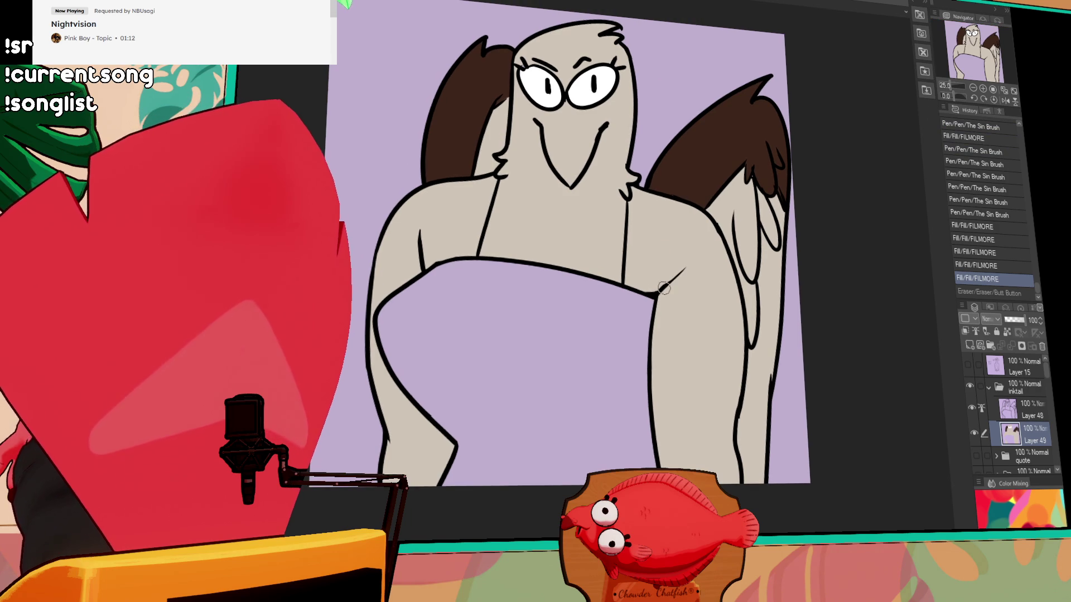
- Pan the head into view and paint a dark brown stroke across the bird's forehead
{"action": "left_click_drag", "start_coordinate": [764, 235], "coordinate": [761, 249]}
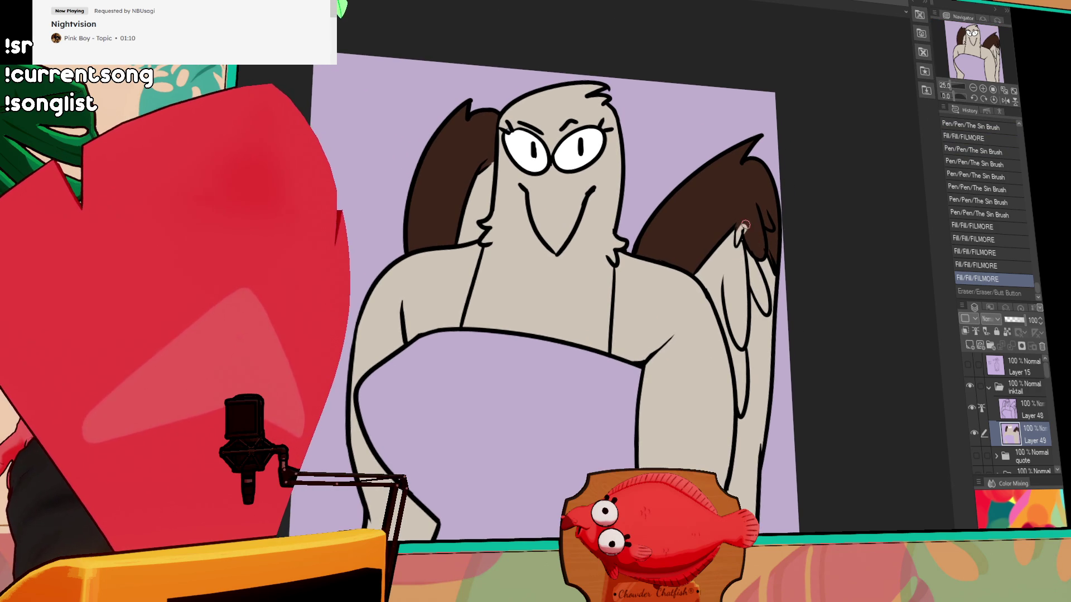
{"action": "left_click_drag", "start_coordinate": [547, 202], "coordinate": [658, 213]}
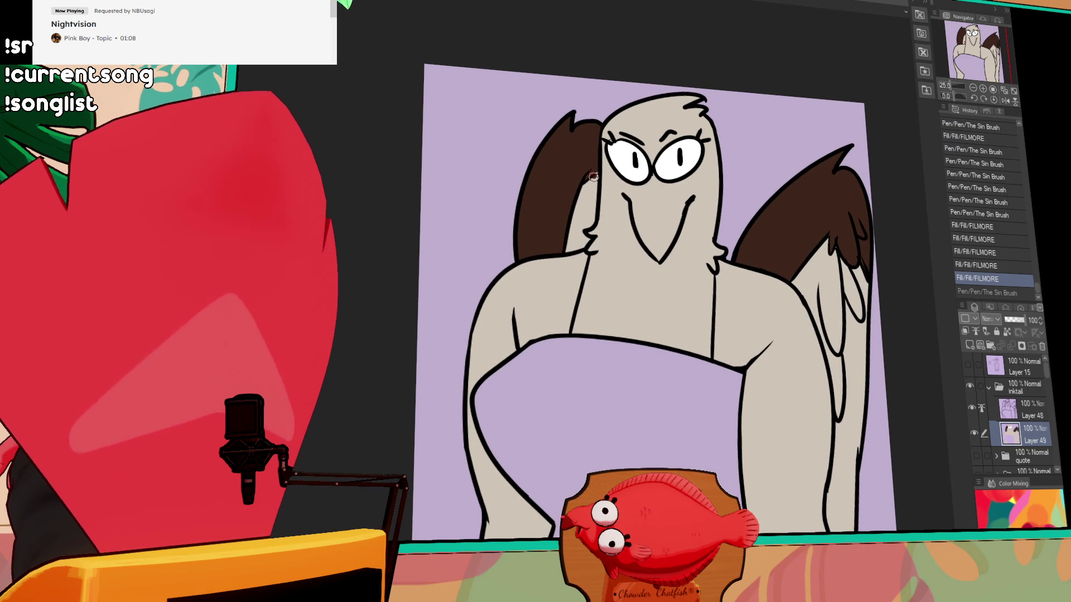
{"action": "left_click_drag", "start_coordinate": [808, 172], "coordinate": [788, 239]}
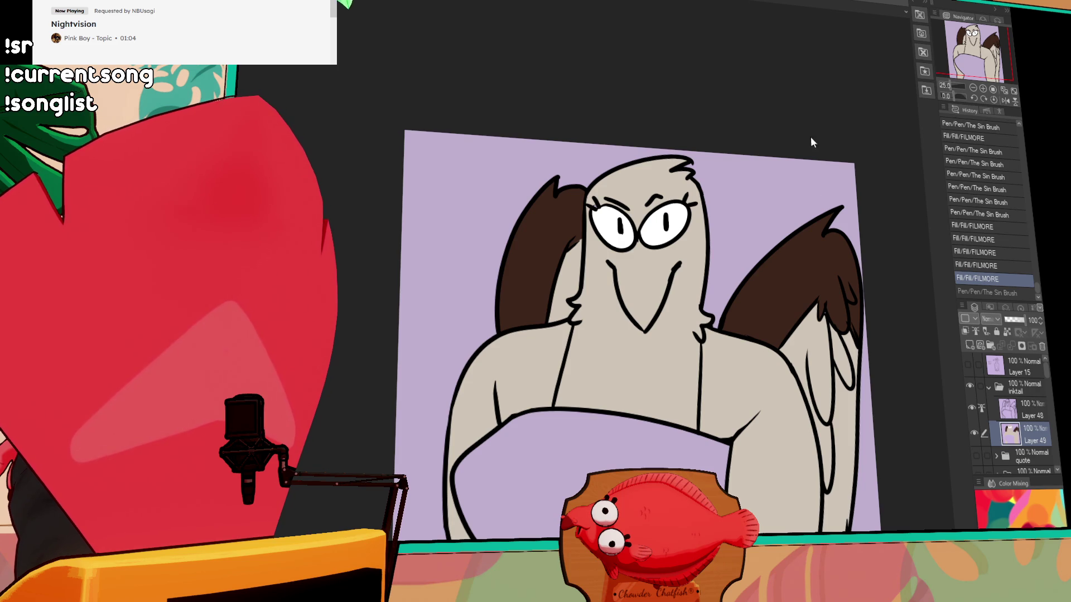
{"action": "mouse_move", "coordinate": [631, 185]}
{"action": "left_mouse_down"}
{"action": "mouse_move", "coordinate": [668, 161]}
{"action": "mouse_move", "coordinate": [638, 189]}
{"action": "mouse_move", "coordinate": [644, 198]}
{"action": "left_mouse_up"}
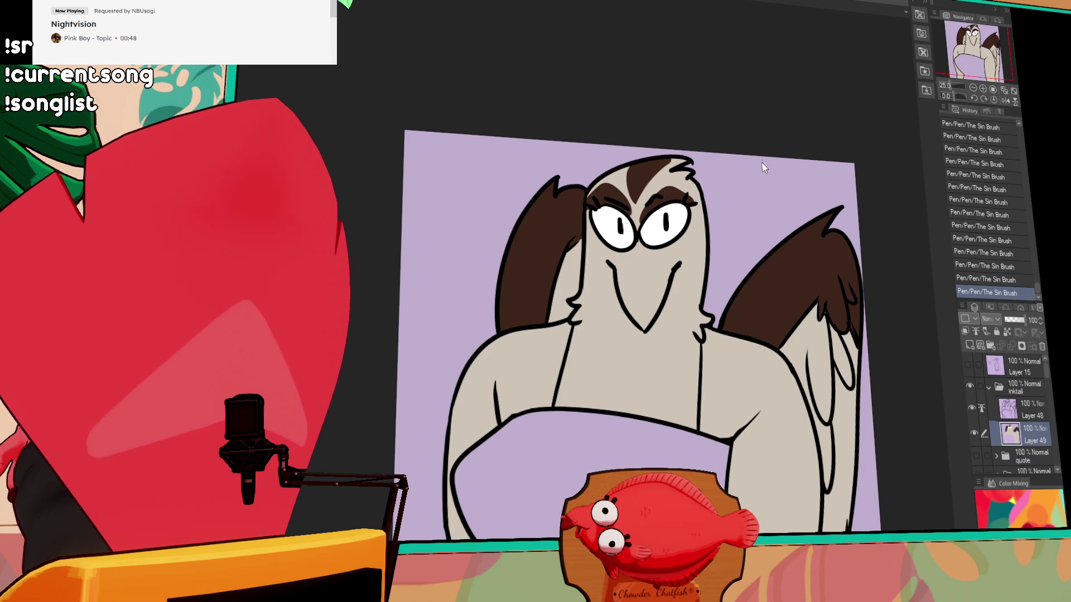
- Repaint the brown forehead marking and add brown tuft strokes along the hair and neck
{"action": "left_click_drag", "start_coordinate": [618, 175], "coordinate": [635, 189]}
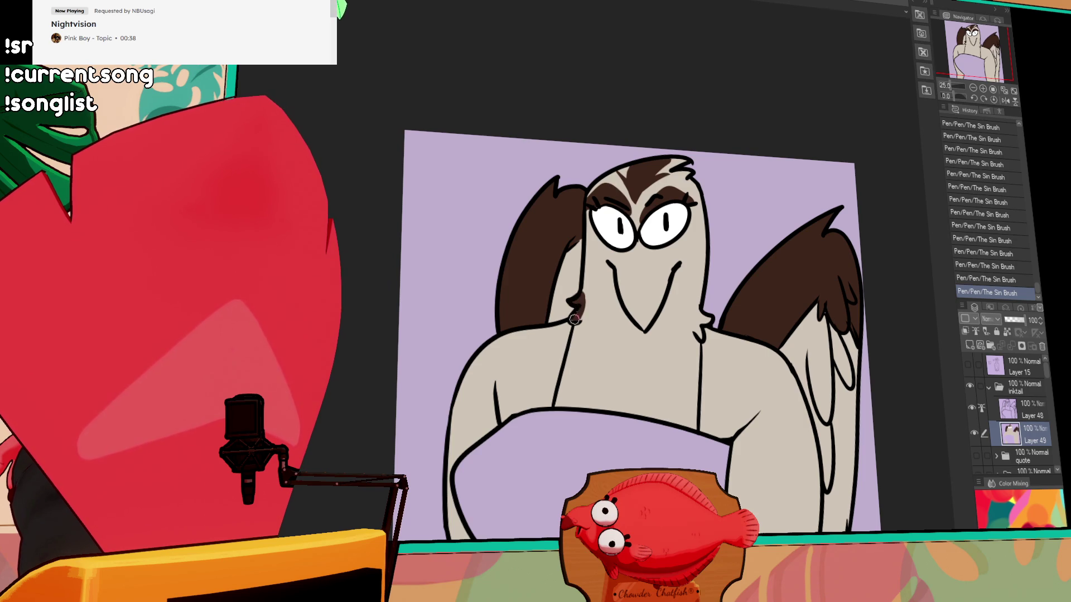
{"action": "left_click_drag", "start_coordinate": [583, 300], "coordinate": [578, 307]}
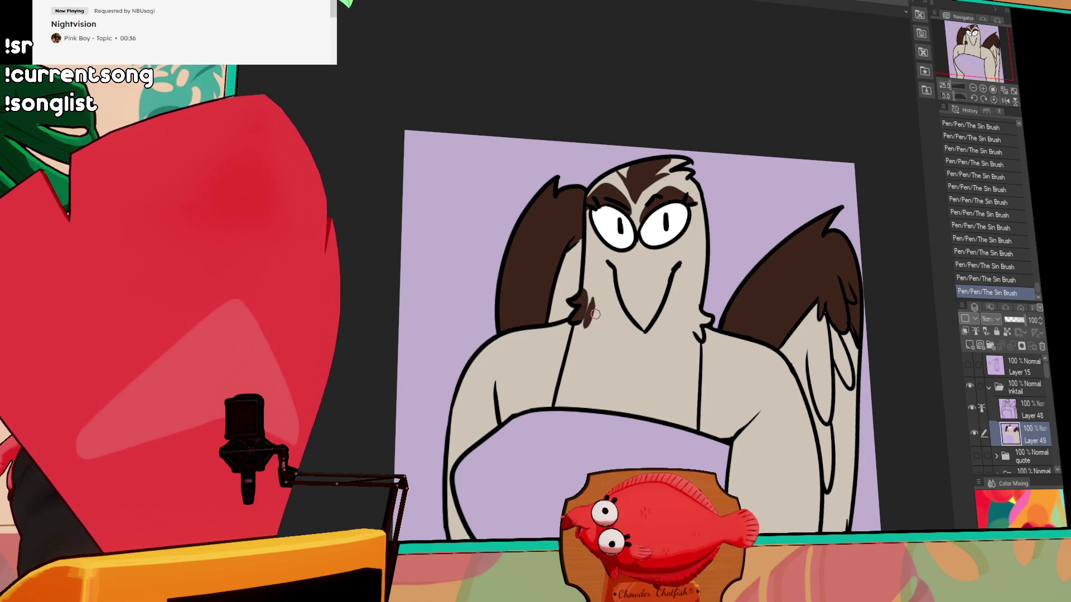
{"action": "left_click_drag", "start_coordinate": [650, 285], "coordinate": [618, 233]}
{"action": "mouse_move", "coordinate": [649, 273]}
{"action": "left_mouse_down"}
{"action": "mouse_move", "coordinate": [659, 284]}
{"action": "mouse_move", "coordinate": [667, 273]}
{"action": "left_mouse_up"}
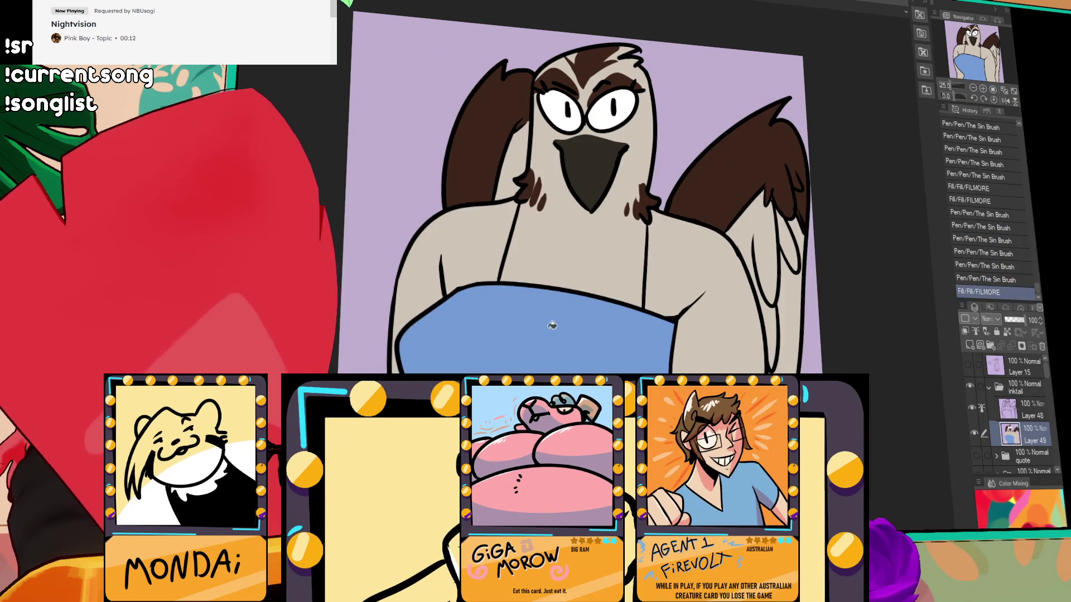
{"action": "left_click", "coordinate": [522, 319]}
{"action": "left_click_drag", "start_coordinate": [828, 193], "coordinate": [826, 223]}
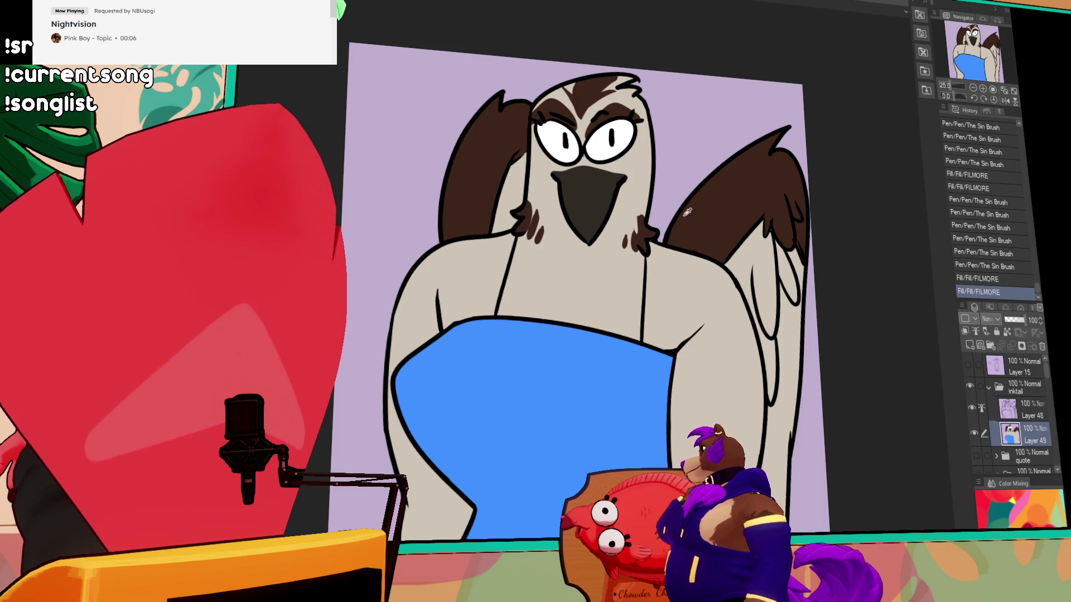
{"action": "mouse_move", "coordinate": [519, 295]}
{"action": "left_mouse_down"}
{"action": "mouse_move", "coordinate": [541, 277]}
{"action": "mouse_move", "coordinate": [496, 271]}
{"action": "left_mouse_up"}
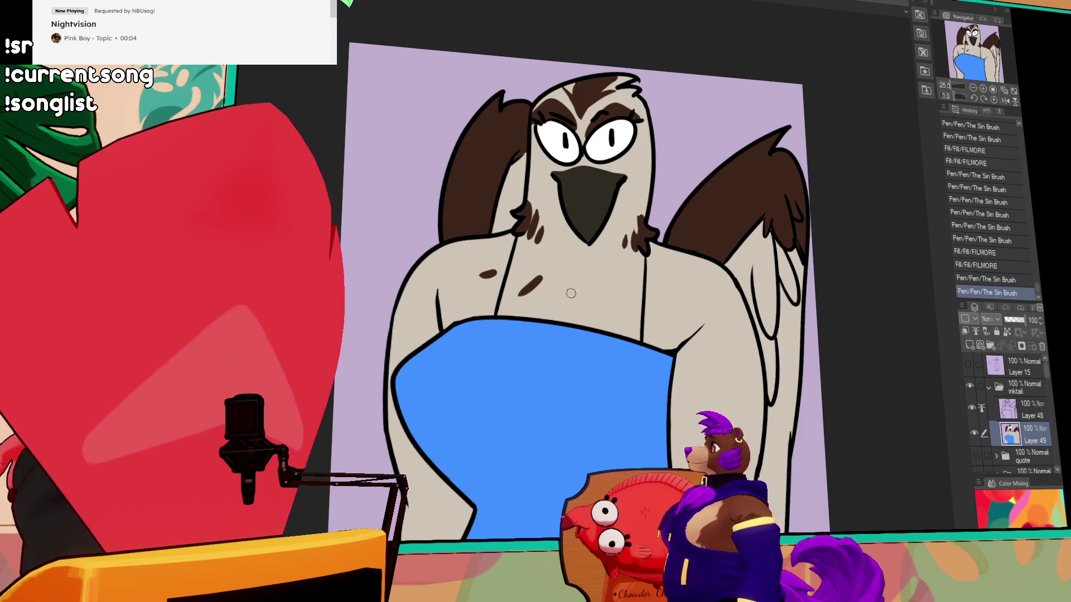
{"action": "mouse_move", "coordinate": [608, 289]}
{"action": "left_mouse_down"}
{"action": "mouse_move", "coordinate": [619, 311]}
{"action": "mouse_move", "coordinate": [669, 305]}
{"action": "left_mouse_up"}
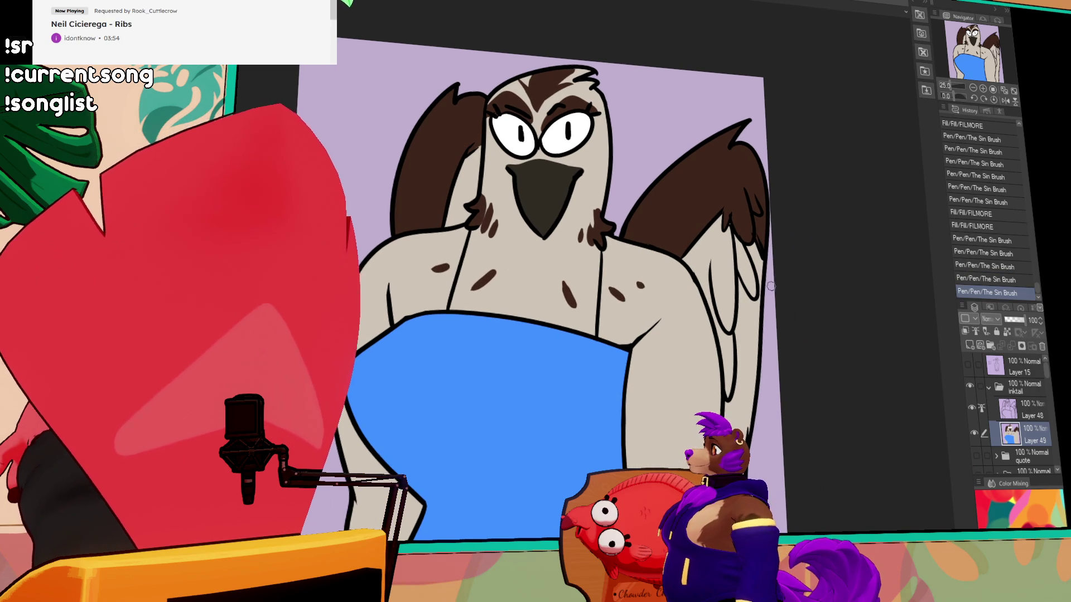
{"action": "left_click_drag", "start_coordinate": [820, 289], "coordinate": [826, 291]}
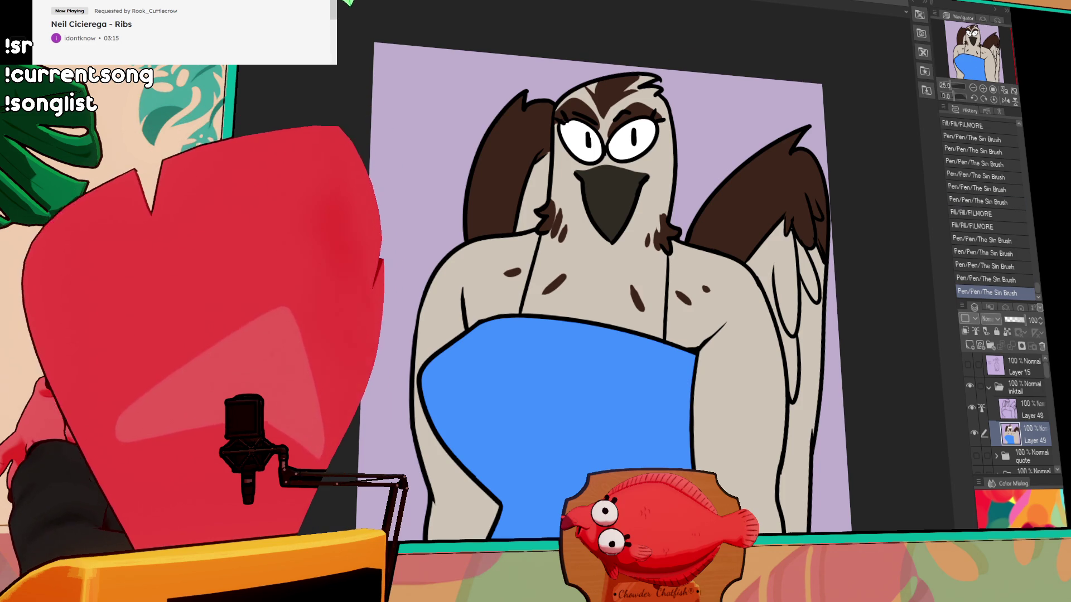
- Merge Layer 48 down and select all, then revert both in History to keep layers separate
{"action": "left_click", "coordinate": [1018, 410]}
{"action": "key", "text": "ctrl+e"}
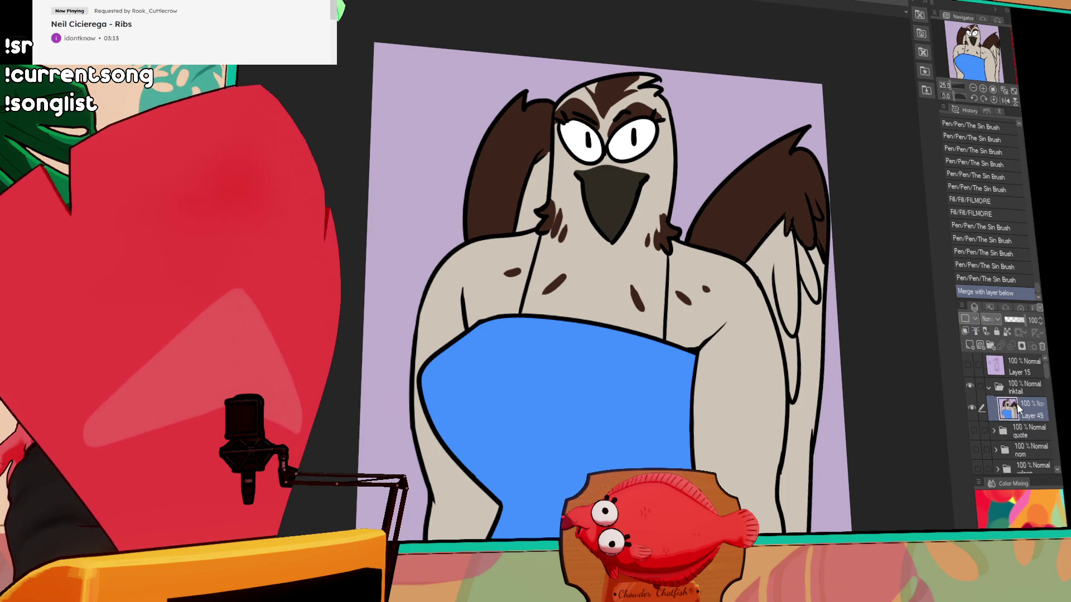
{"action": "key", "text": "ctrl+a"}
{"action": "left_click", "coordinate": [986, 277]}
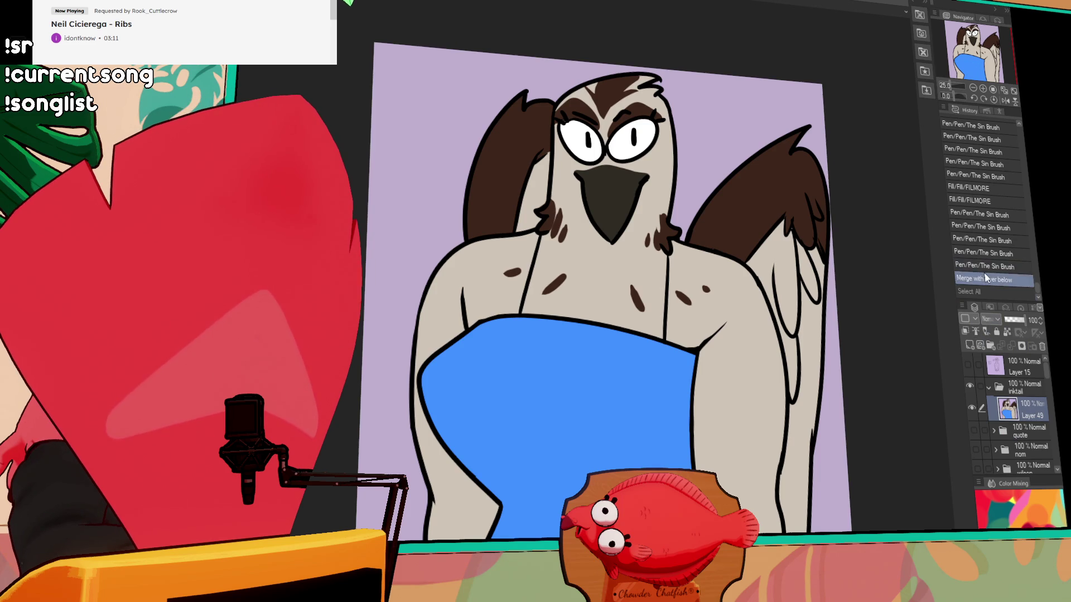
{"action": "left_click", "coordinate": [985, 267]}
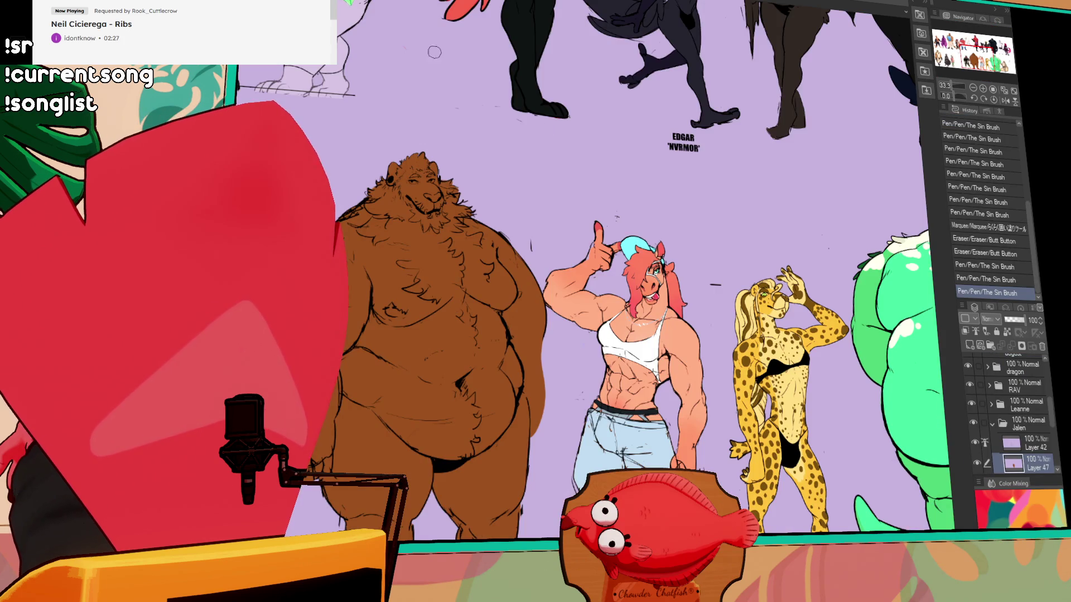
- Cycle past the merch mockup document to the lioness illustration
{"action": "scroll", "coordinate": [574, 176], "scroll_direction": "down", "scroll_amount": 3}
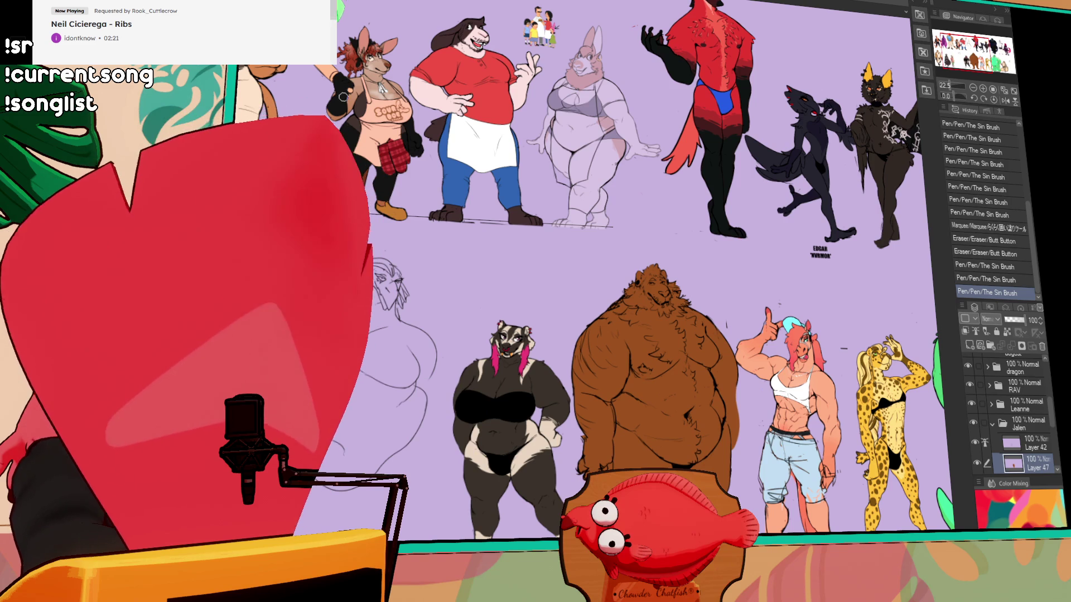
{"action": "key", "text": "ctrl+Tab"}
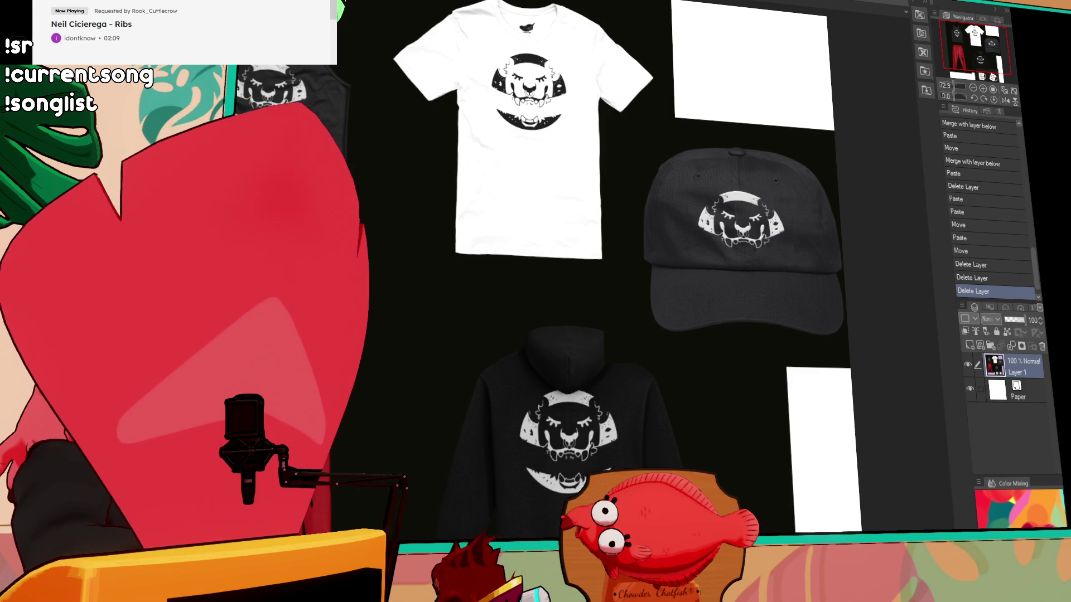
{"action": "key", "text": "ctrl+Tab"}
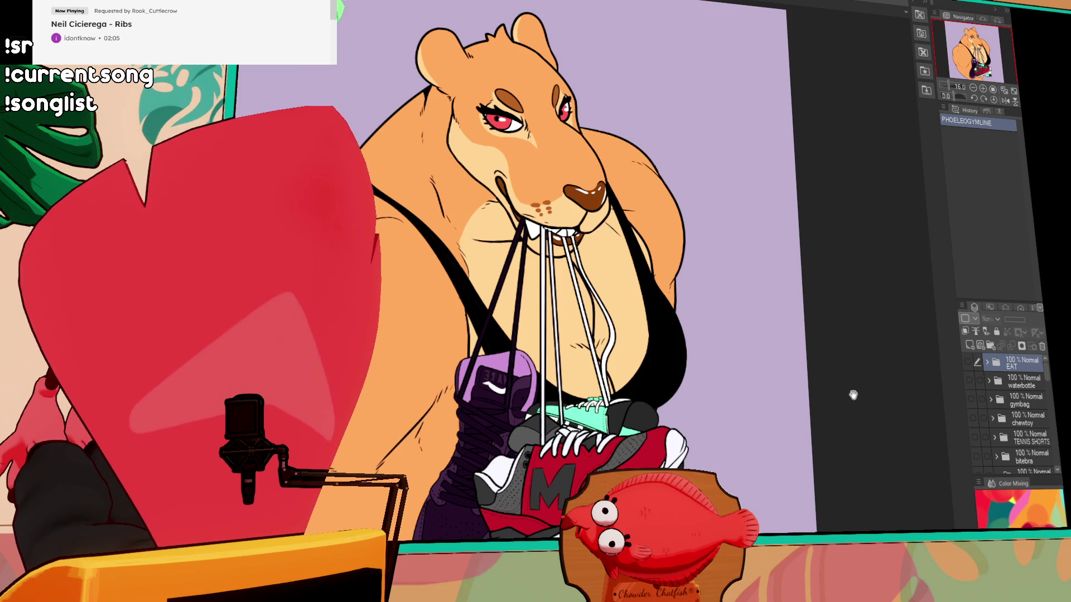
- Zoom out and hide the lioness artwork folder, leaving the plain lavender background
{"action": "left_click_drag", "start_coordinate": [888, 379], "coordinate": [886, 392]}
{"action": "scroll", "coordinate": [886, 392], "scroll_direction": "down", "scroll_amount": 2}
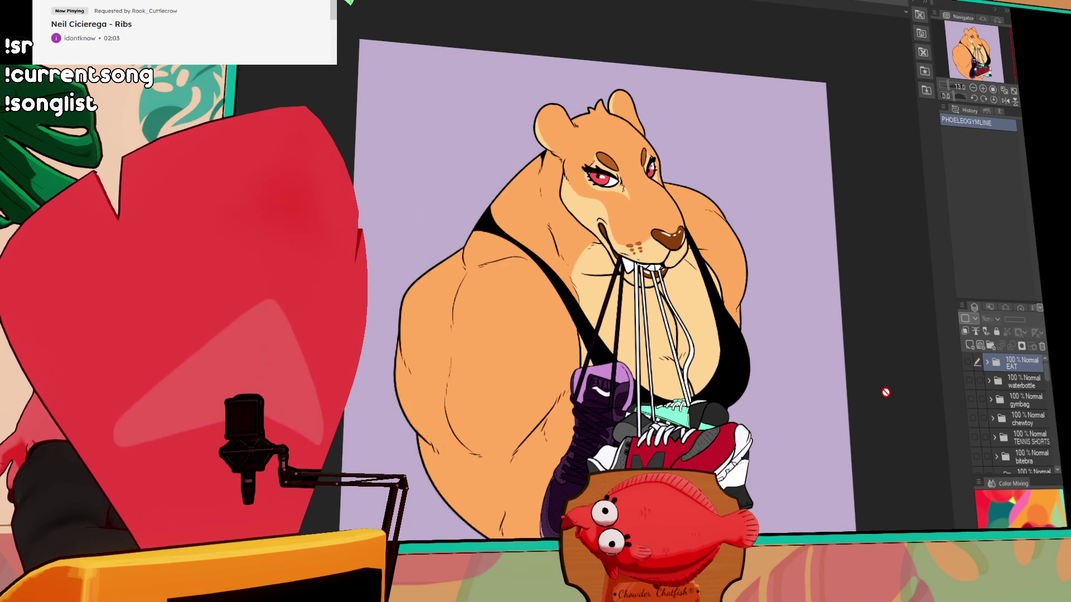
{"action": "scroll", "coordinate": [1026, 436], "scroll_direction": "down", "scroll_amount": 5}
{"action": "left_click", "coordinate": [972, 399]}
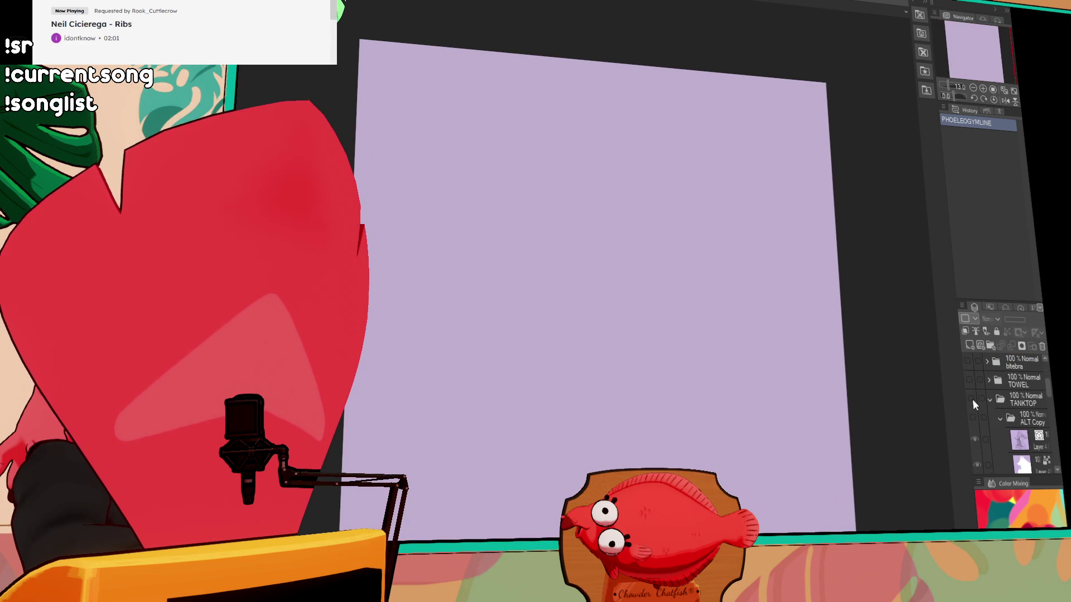
- Create a layer folder named 'birdinme' above the paper, holding a new blank raster layer
{"action": "scroll", "coordinate": [992, 397], "scroll_direction": "down", "scroll_amount": 2}
{"action": "scroll", "coordinate": [988, 384], "scroll_direction": "down", "scroll_amount": 2}
{"action": "scroll", "coordinate": [988, 391], "scroll_direction": "down", "scroll_amount": 2}
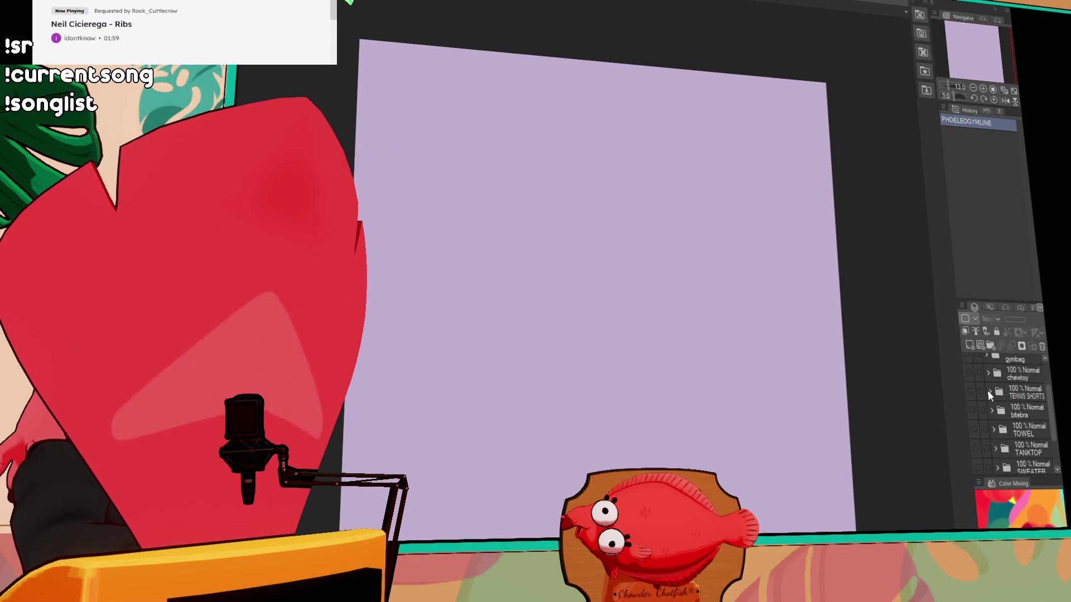
{"action": "scroll", "coordinate": [986, 395], "scroll_direction": "down", "scroll_amount": 2}
{"action": "scroll", "coordinate": [985, 399], "scroll_direction": "down", "scroll_amount": 1}
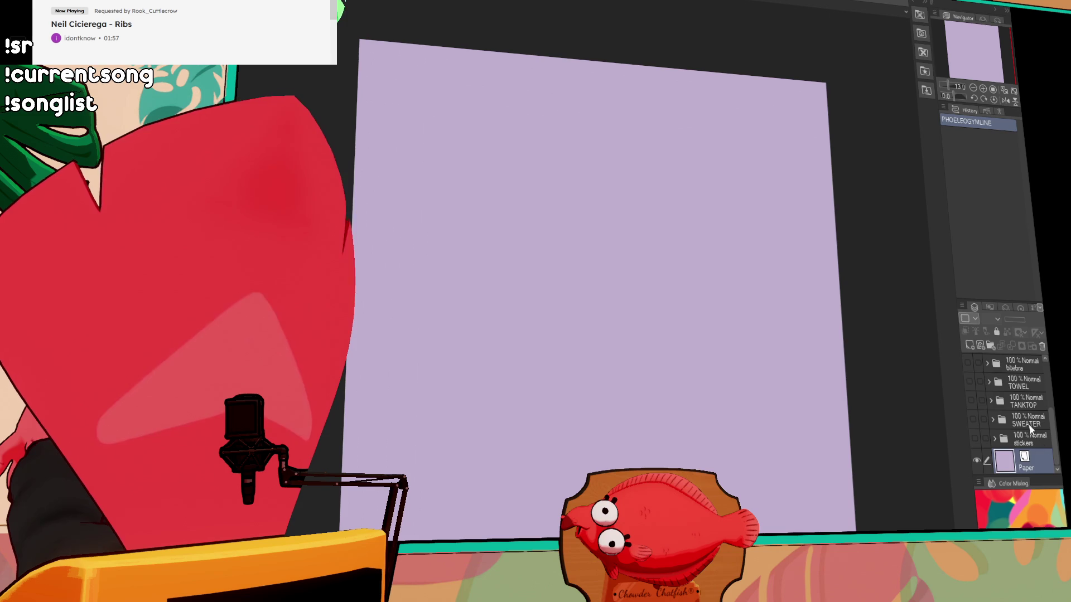
{"action": "left_click", "coordinate": [996, 347]}
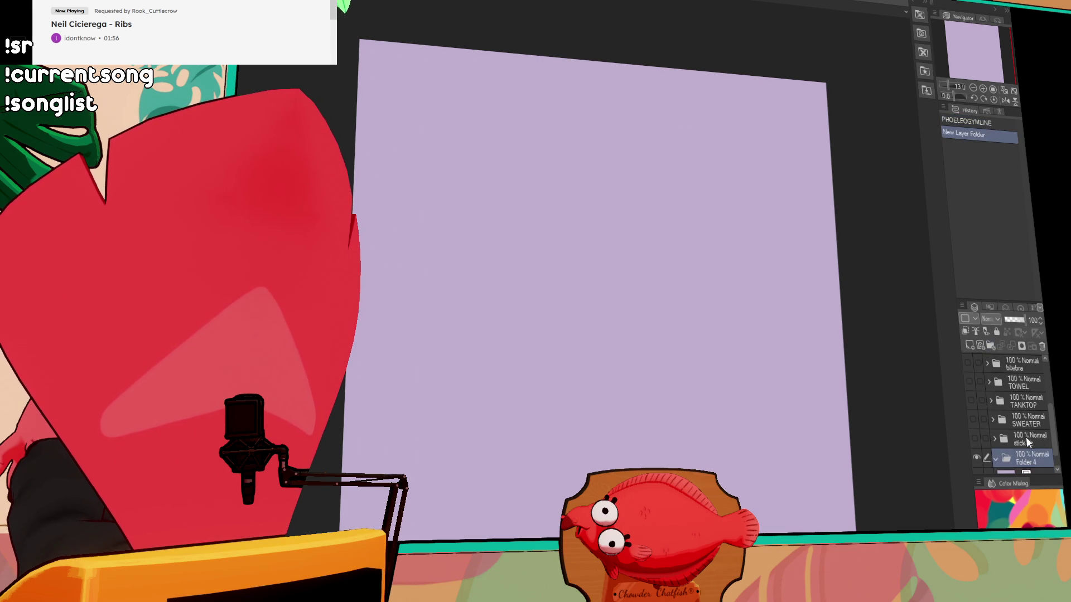
{"action": "left_click", "coordinate": [968, 346]}
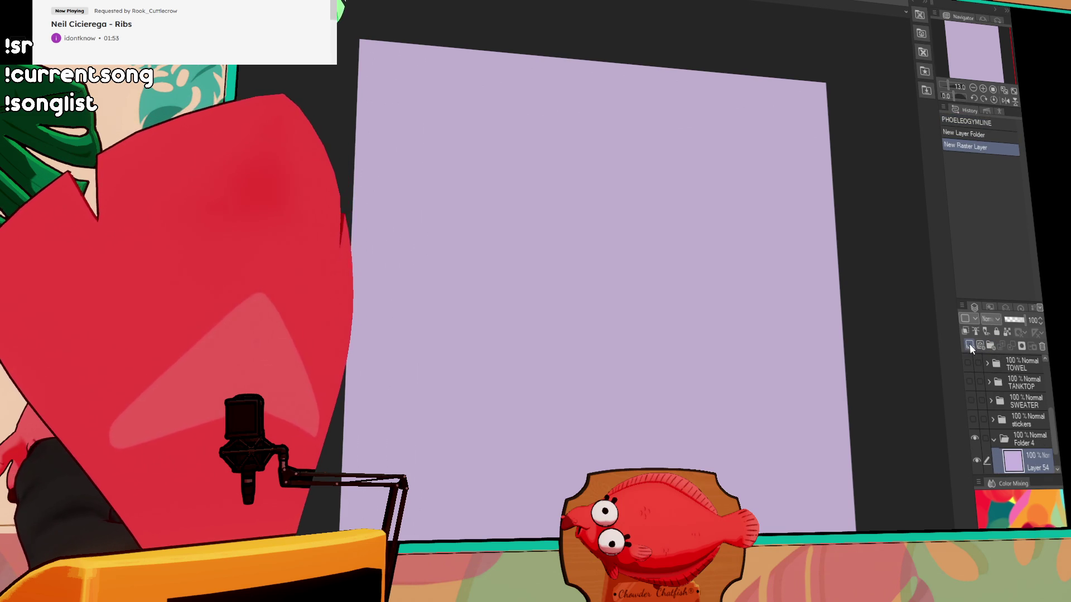
{"action": "left_click", "coordinate": [1023, 439]}
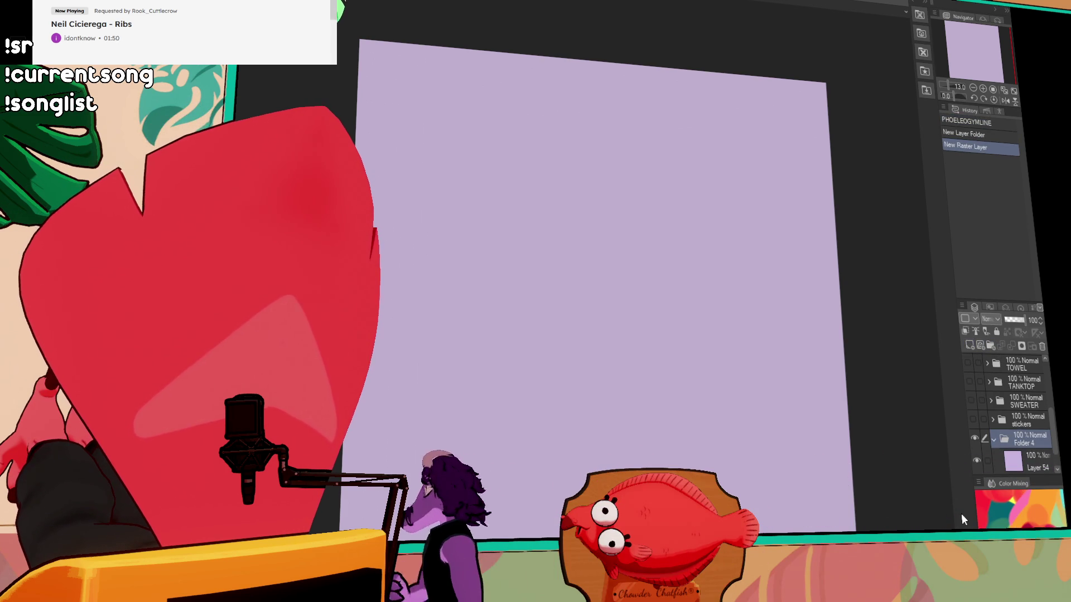
{"action": "key", "text": "Return"}
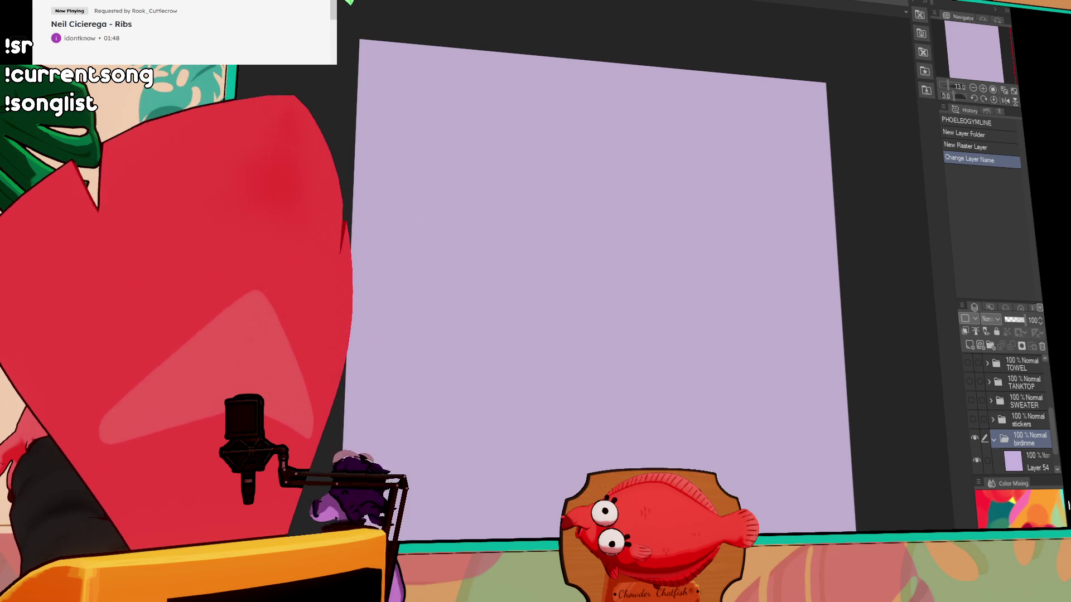
- Select Layer 54 for drawing and fit the whole blank canvas in view
{"action": "left_click", "coordinate": [1037, 461]}
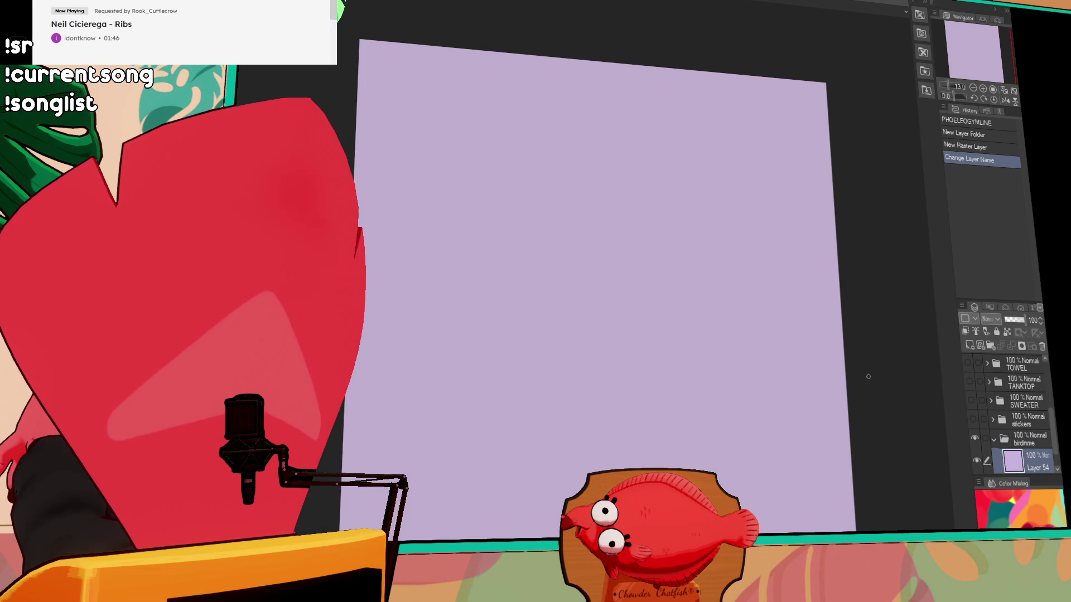
{"action": "left_click_drag", "start_coordinate": [899, 382], "coordinate": [881, 217]}
{"action": "left_click", "coordinate": [983, 88]}
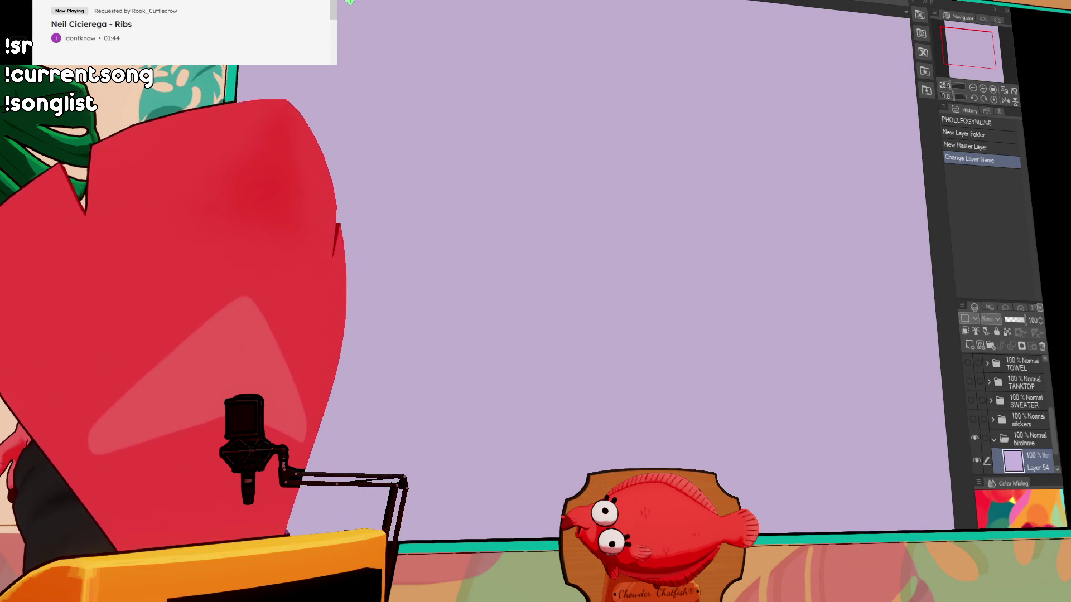
{"action": "left_click", "coordinate": [972, 90]}
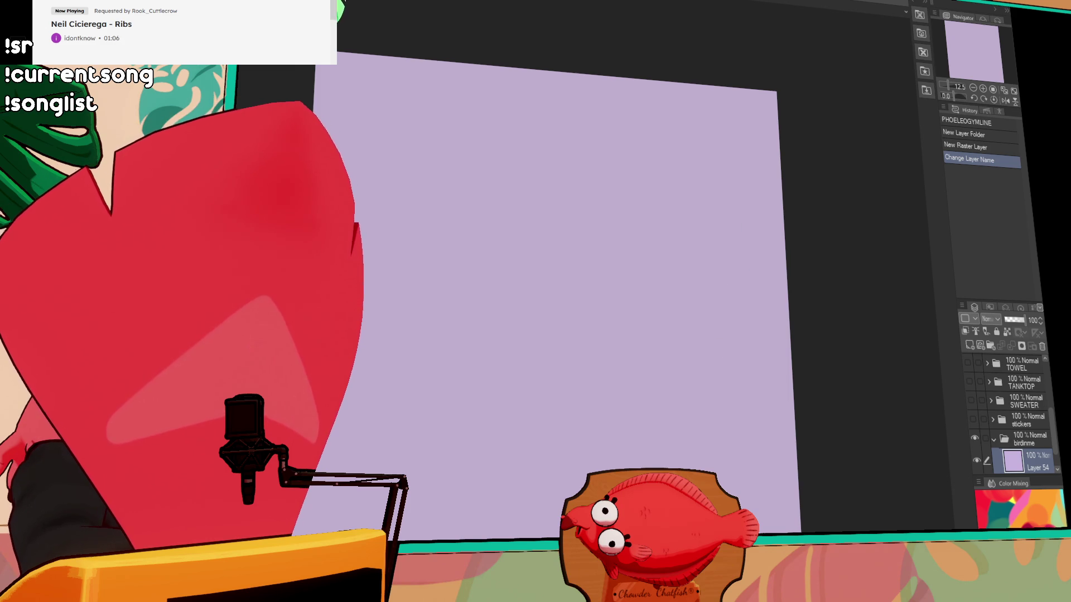
- Paste the 'I GOT THAT DOG IN ME' sticker, drag it top-right, and check it at 100%
{"action": "key", "text": "ctrl+v"}
{"action": "left_click_drag", "start_coordinate": [362, 102], "coordinate": [741, 144]}
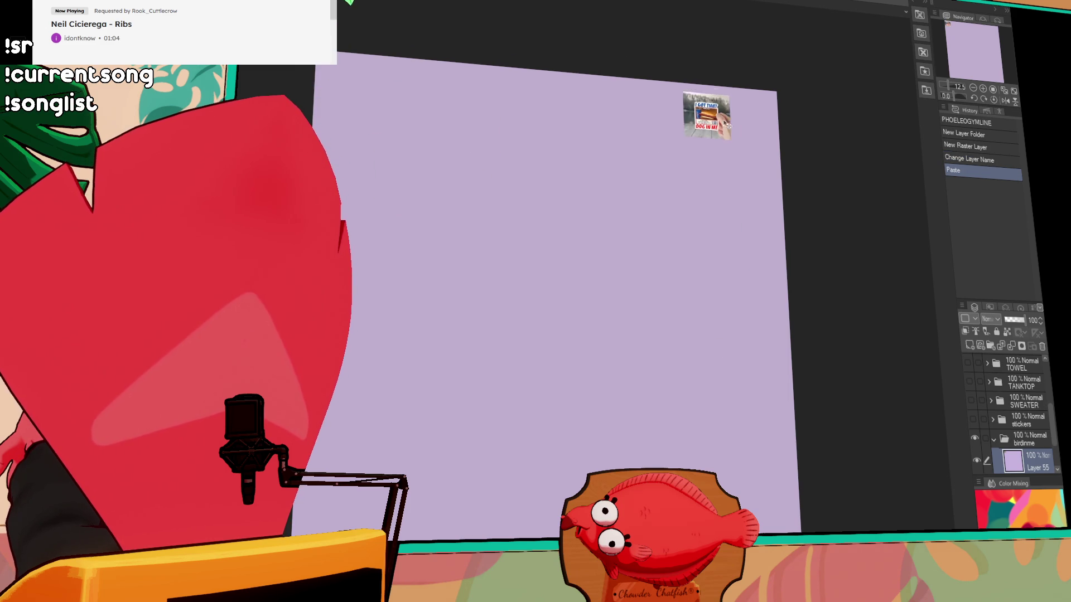
{"action": "key", "text": "ctrl+alt+0"}
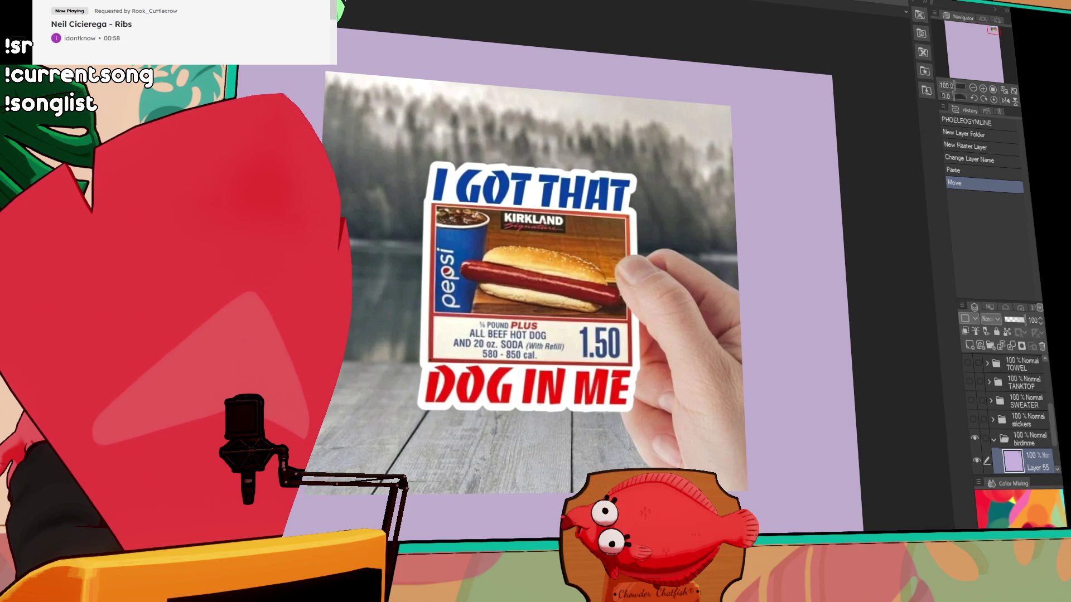
{"action": "scroll", "coordinate": [641, 478], "scroll_direction": "down", "scroll_amount": 10}
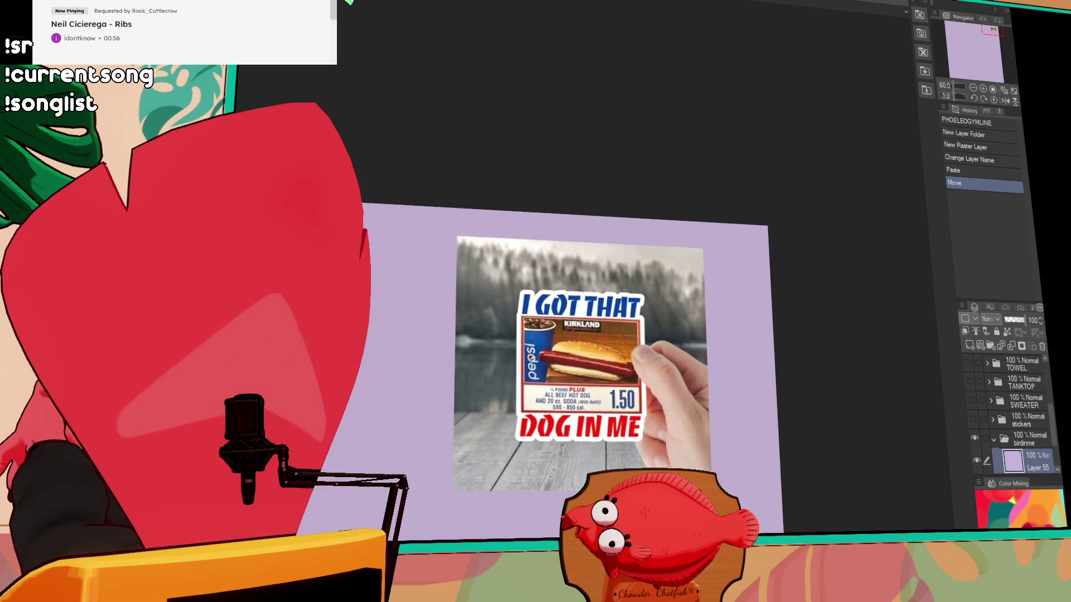
{"action": "scroll", "coordinate": [689, 297], "scroll_direction": "up", "scroll_amount": 3}
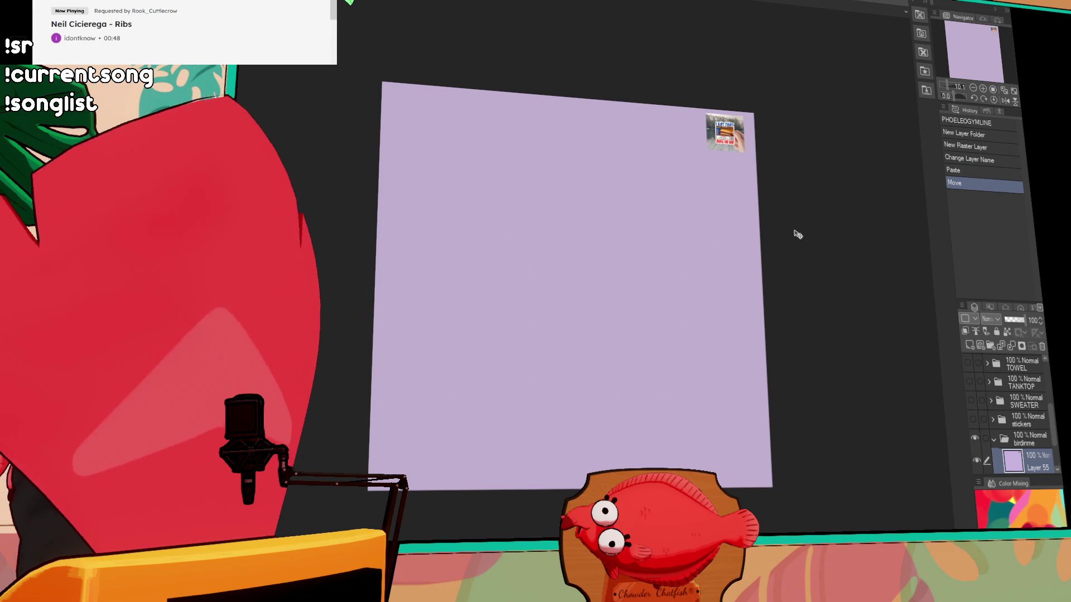
- Delete the sticker's Layer 55 and pan the character lineup to show its lower-right figures
{"action": "left_click", "coordinate": [1041, 346]}
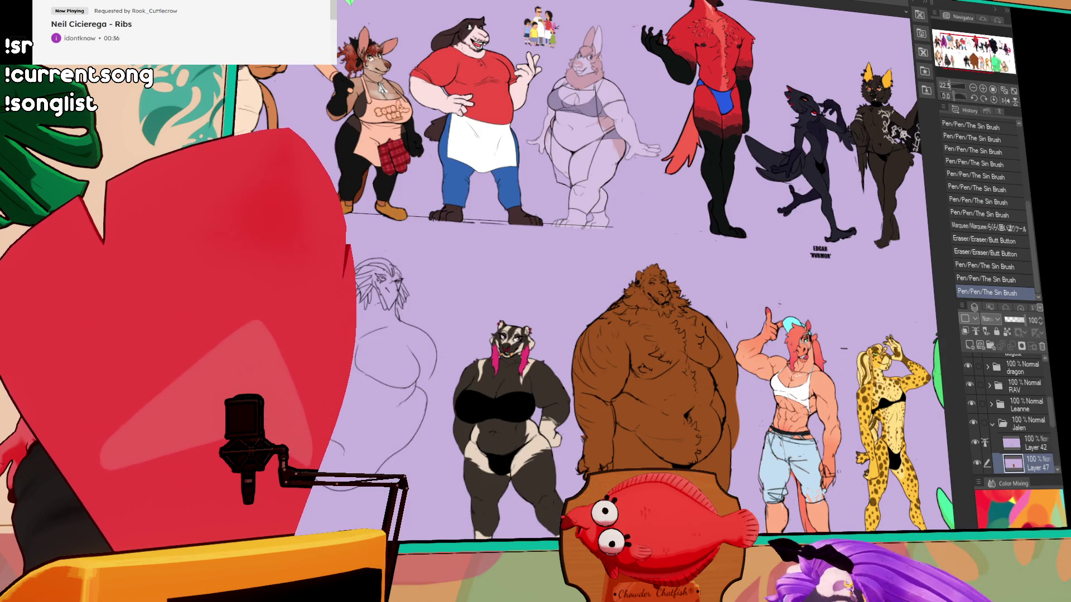
{"action": "left_click_drag", "start_coordinate": [966, 57], "coordinate": [992, 66]}
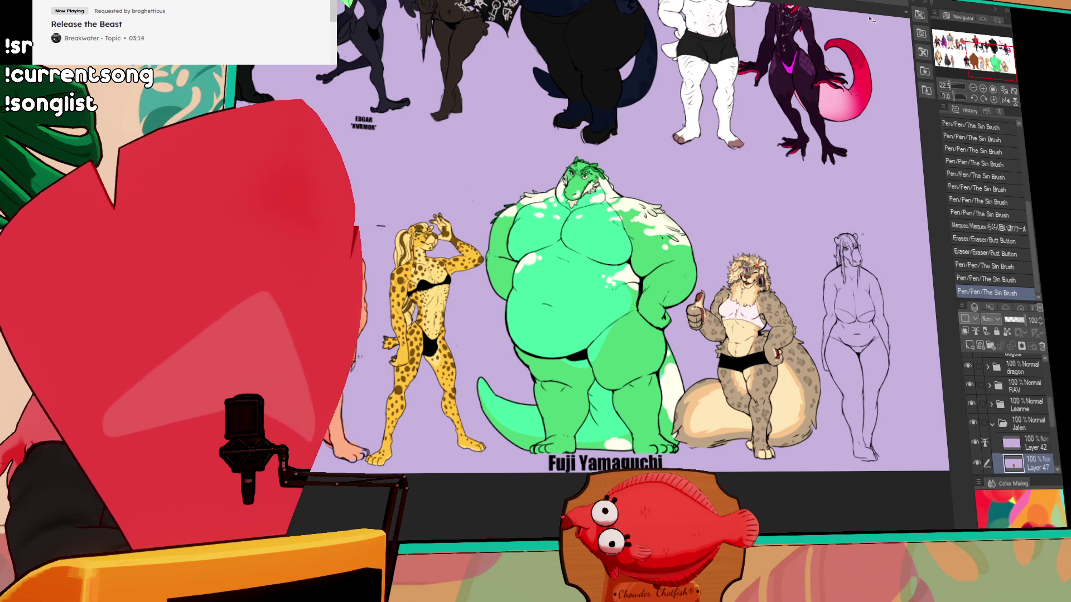
{"action": "left_click_drag", "start_coordinate": [981, 49], "coordinate": [986, 61]}
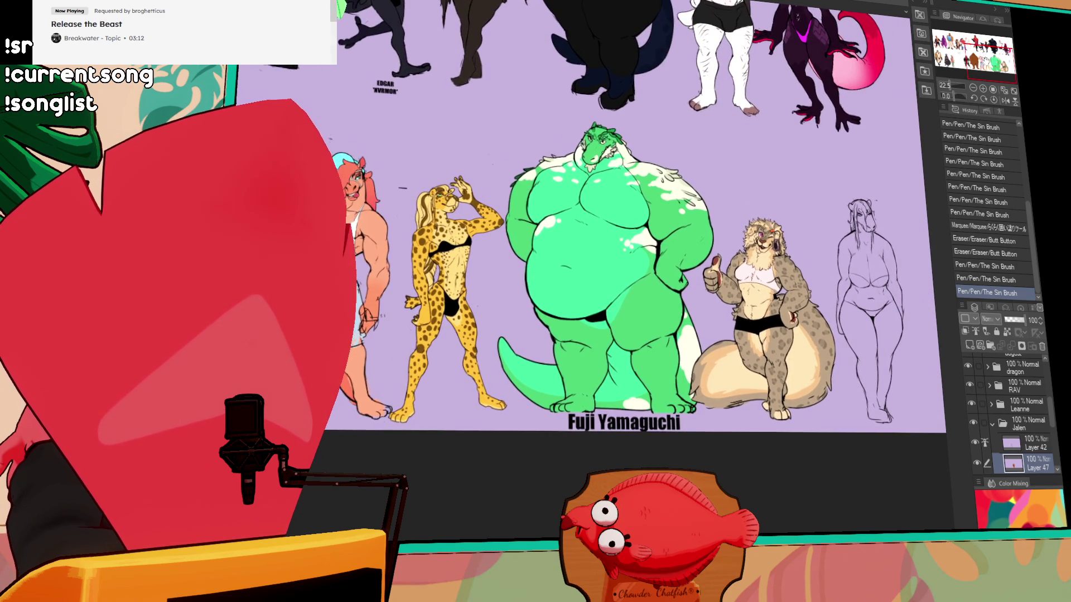
{"action": "scroll", "coordinate": [583, 327], "scroll_direction": "up", "scroll_amount": 2}
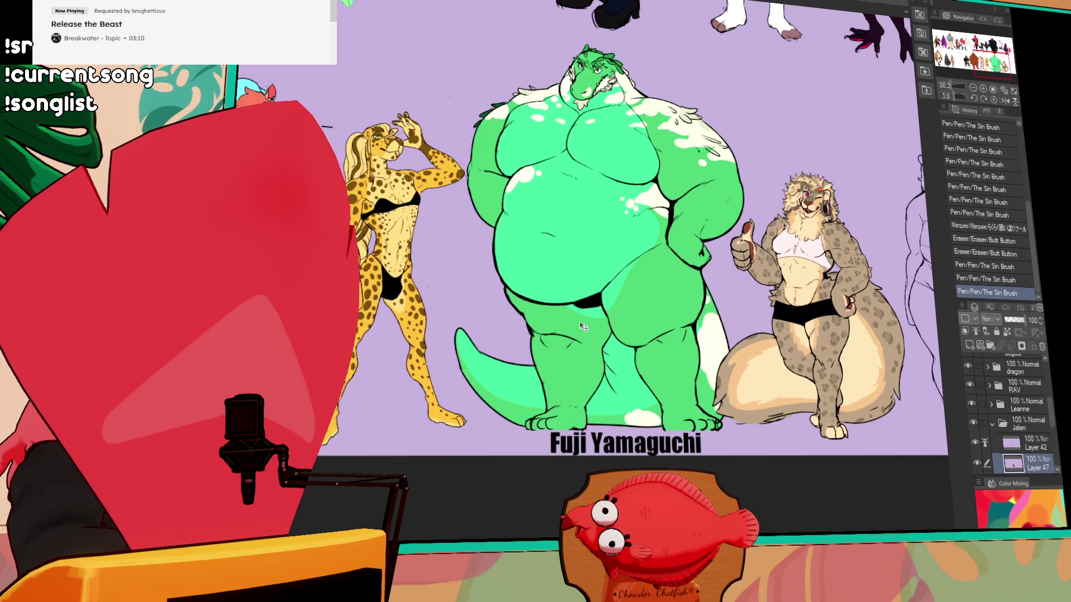
{"action": "mouse_move", "coordinate": [976, 69]}
{"action": "left_mouse_down"}
{"action": "mouse_move", "coordinate": [960, 40]}
{"action": "mouse_move", "coordinate": [923, 53]}
{"action": "mouse_move", "coordinate": [926, 35]}
{"action": "left_mouse_up"}
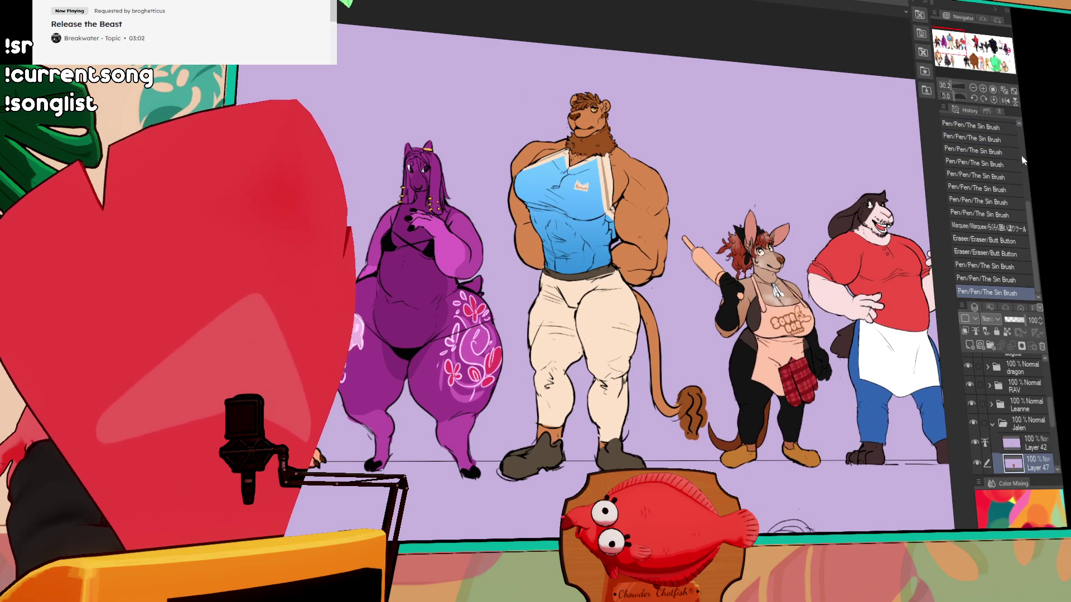